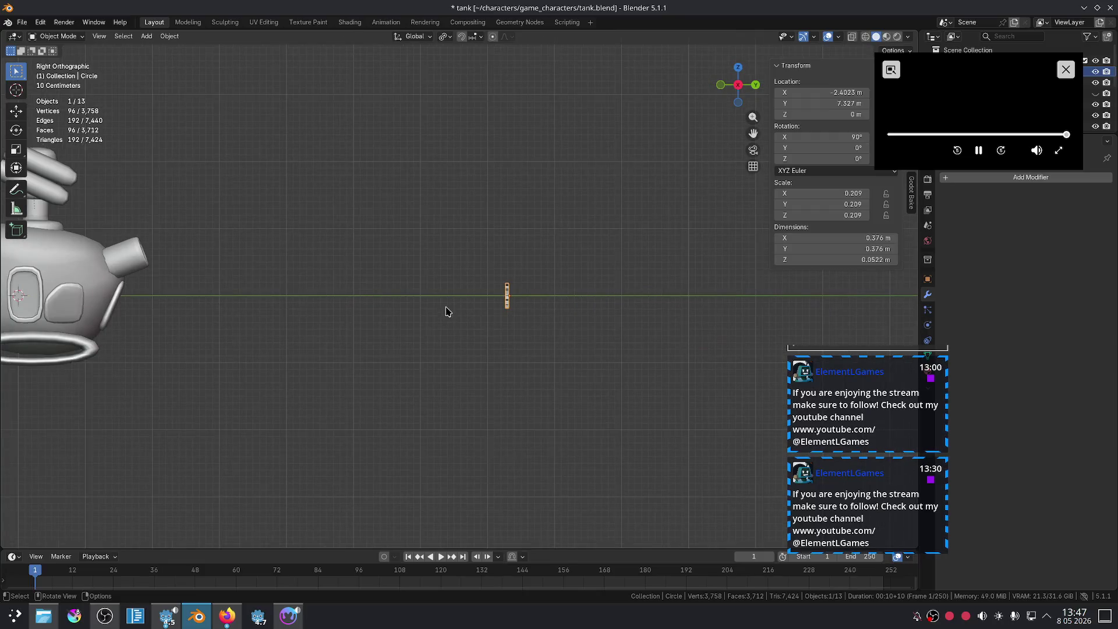
# - Shift the gear along Y and rotate it 90 degrees about Z
pyautogui.press('g')
pyautogui.press('y')
pyautogui.click(81, 315)
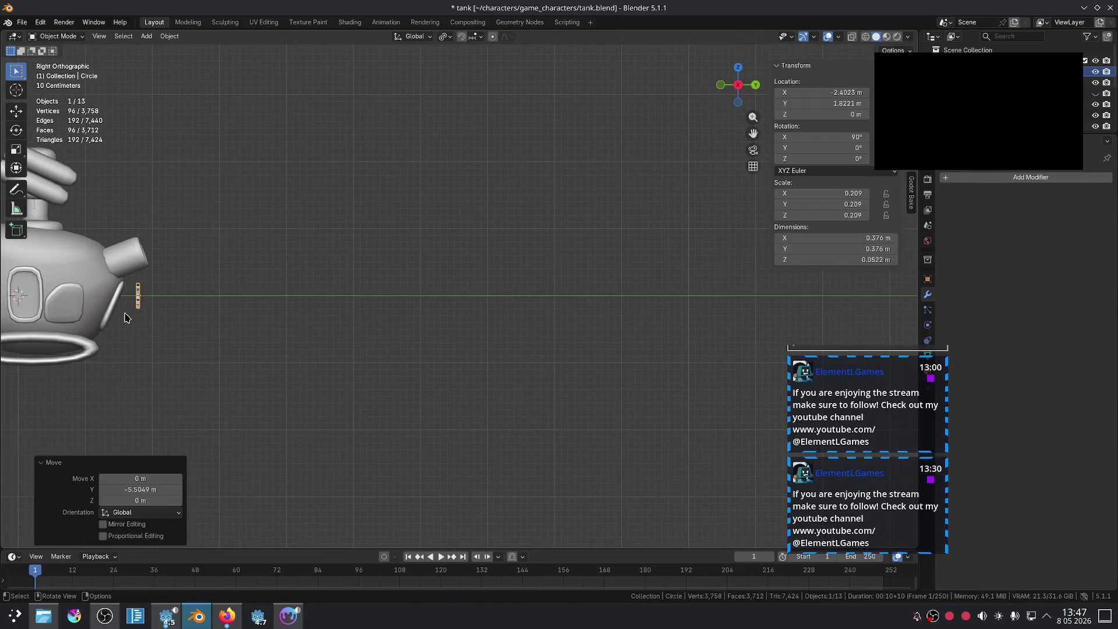
pyautogui.press('r')
pyautogui.press('z')
pyautogui.press('Return')
# - Lower the gear on Z to tread level and slide it along Y onto the tread
pyautogui.scroll(5, 454, 256)
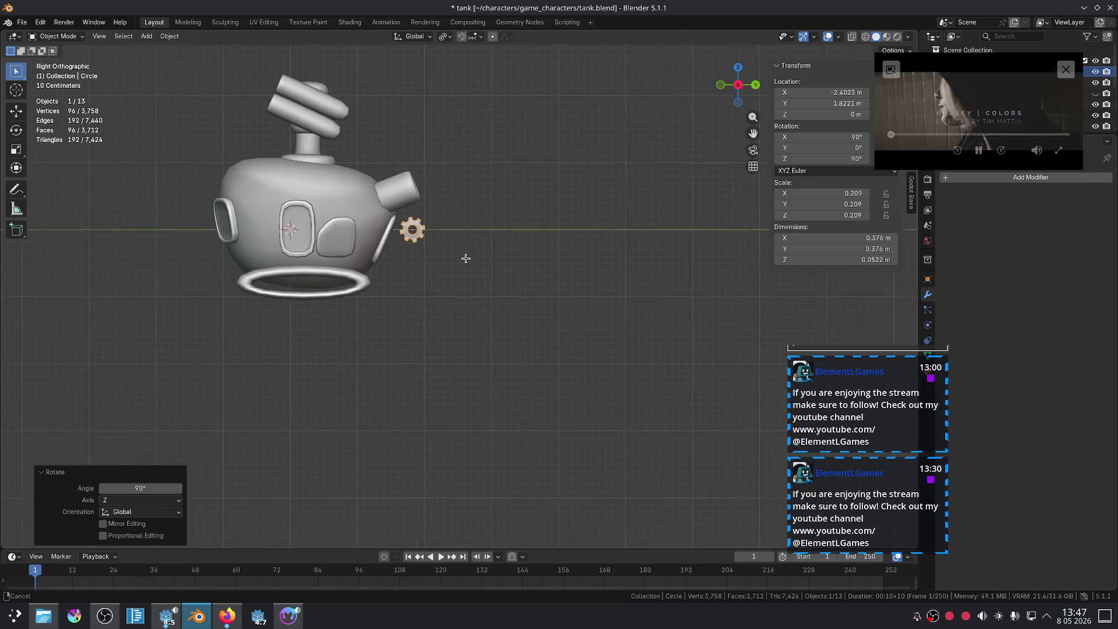
pyautogui.keyDown('shift'); pyautogui.moveTo(430, 249); pyautogui.dragTo(455, 249, button='middle'); pyautogui.keyUp('shift')
pyautogui.press('g')
pyautogui.press('z')
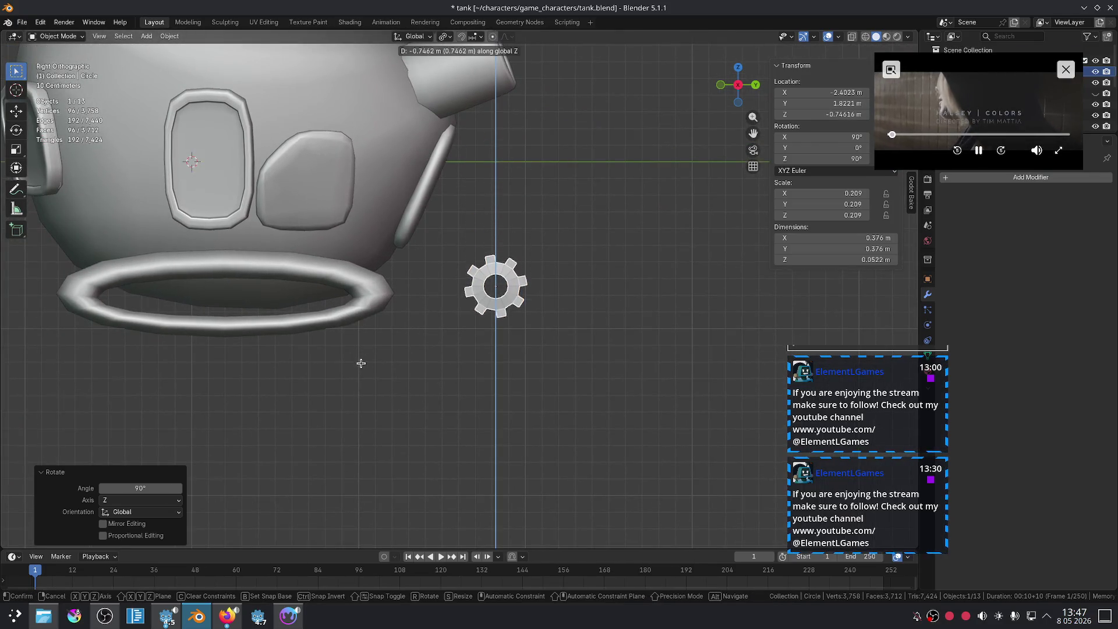
pyautogui.click(362, 363)
pyautogui.press('g')
pyautogui.press('x')
pyautogui.press('y')
pyautogui.click(174, 349)
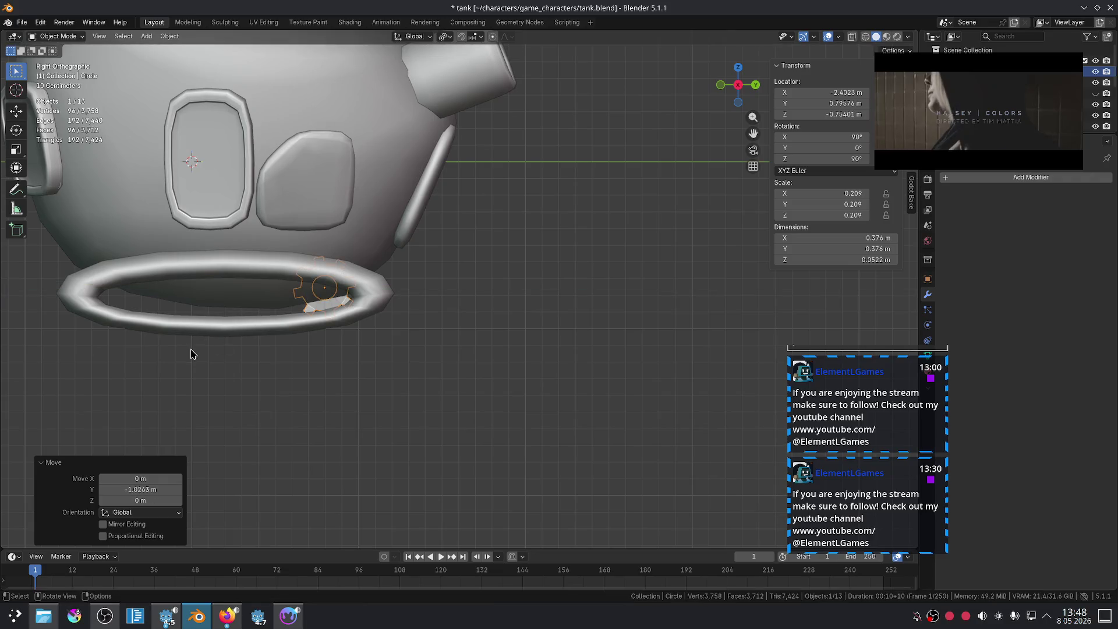
# - Offset the gear along X until it sits against the tread loop
pyautogui.press('g')
pyautogui.press('y')
pyautogui.press('Escape')
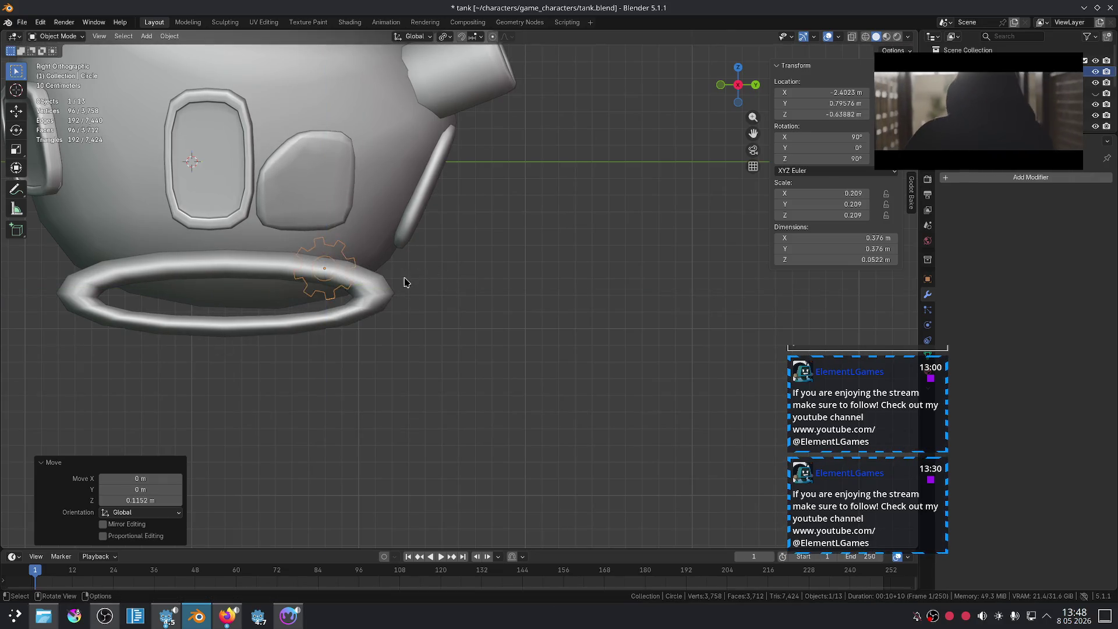
pyautogui.moveTo(402, 271)
pyautogui.mouseDown(button='middle')
pyautogui.moveTo(408, 289)
pyautogui.moveTo(571, 259)
pyautogui.mouseUp(button='middle')
pyautogui.press('x')
pyautogui.click(52, 286)
pyautogui.scroll(3, 571, 260)
pyautogui.press('g')
pyautogui.press('x')
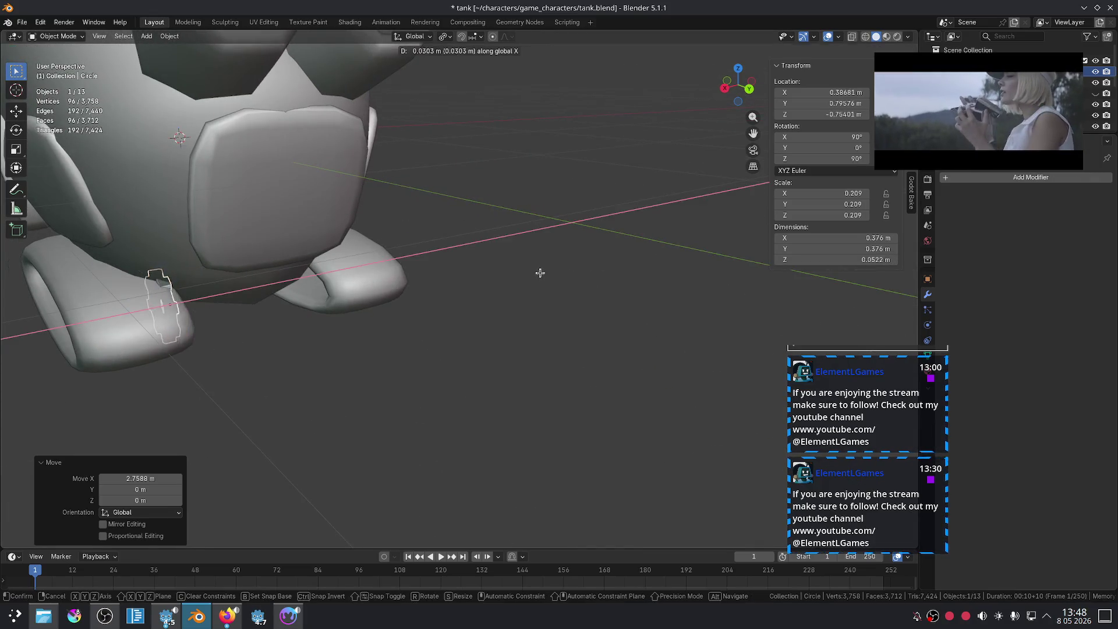
pyautogui.click(469, 291)
pyautogui.scroll(4, 460, 279)
pyautogui.moveTo(460, 279); pyautogui.dragTo(453, 262, button='middle')
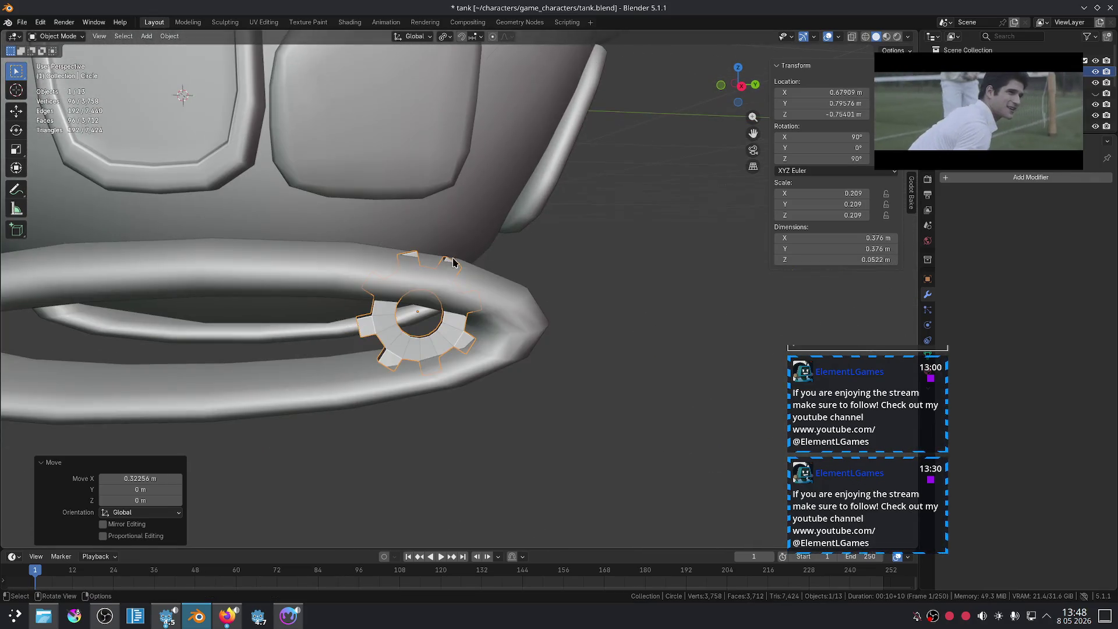
pyautogui.click(989, 177)
pyautogui.write('m')
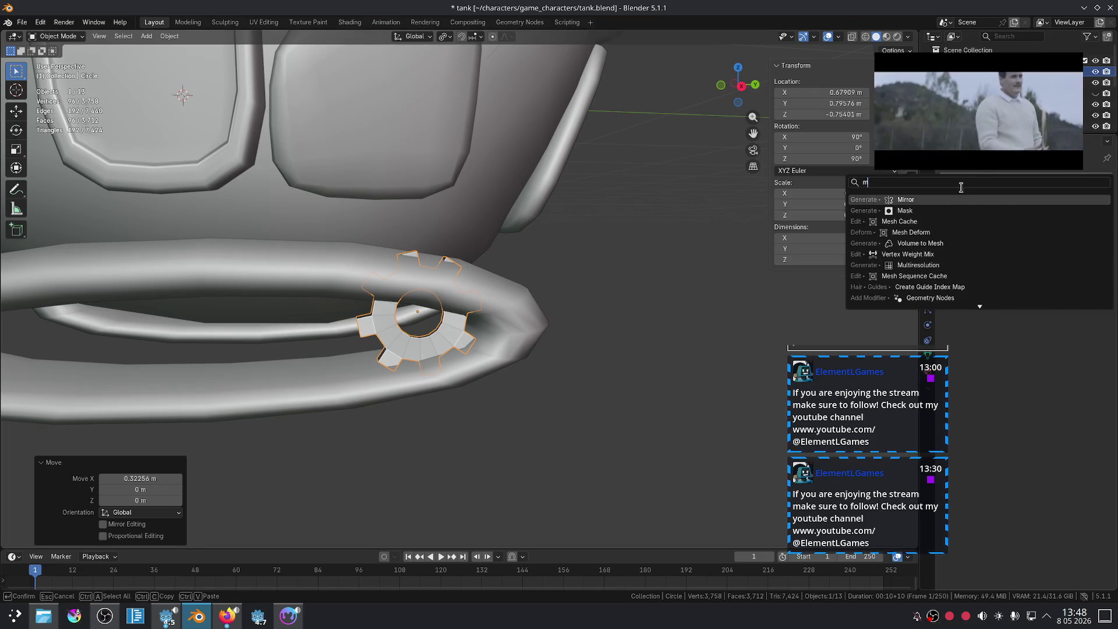
# - Add a Mirror modifier to the gear with the Cube as mirror object
pyautogui.click(959, 209)
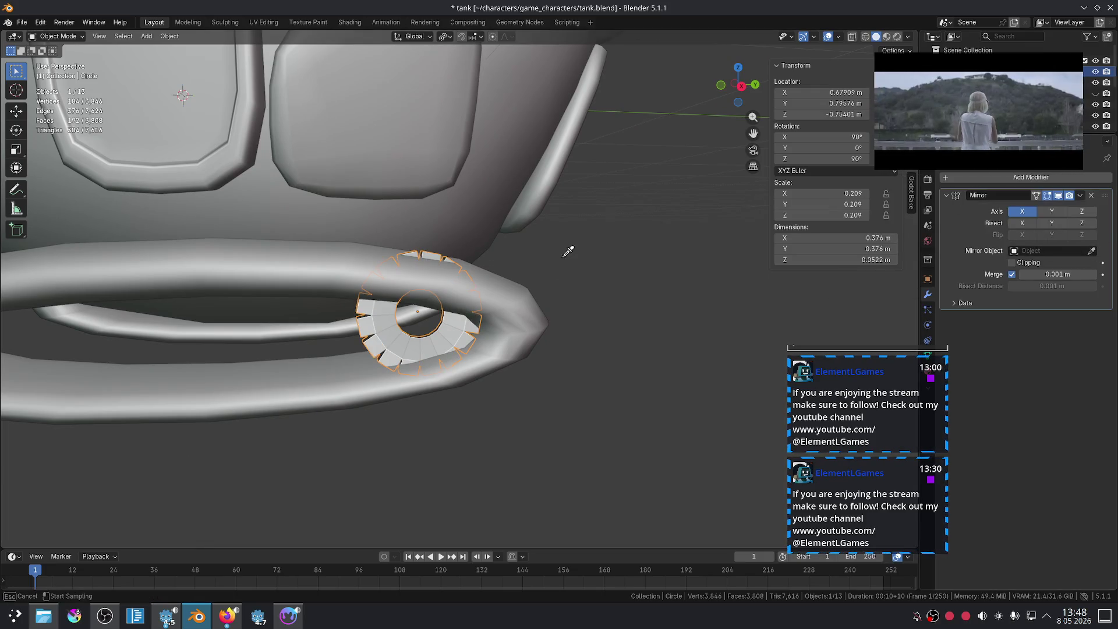
pyautogui.click(490, 196)
pyautogui.scroll(-5, 554, 294)
pyautogui.moveTo(553, 294)
pyautogui.mouseDown(button='middle')
pyautogui.moveTo(456, 299)
pyautogui.moveTo(591, 294)
pyautogui.mouseUp(button='middle')
pyautogui.scroll(3, 613, 291)
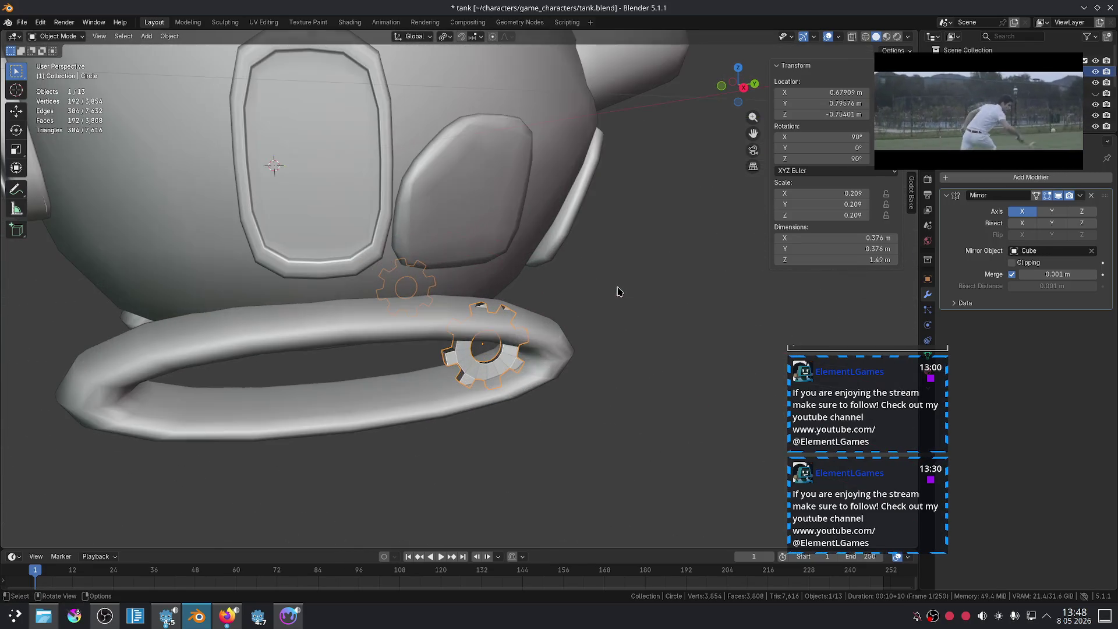
# - Scale the gear down to 0.829 and nudge it along Y
pyautogui.press('s')
pyautogui.click(641, 271)
pyautogui.moveTo(644, 270); pyautogui.dragTo(618, 245, button='middle')
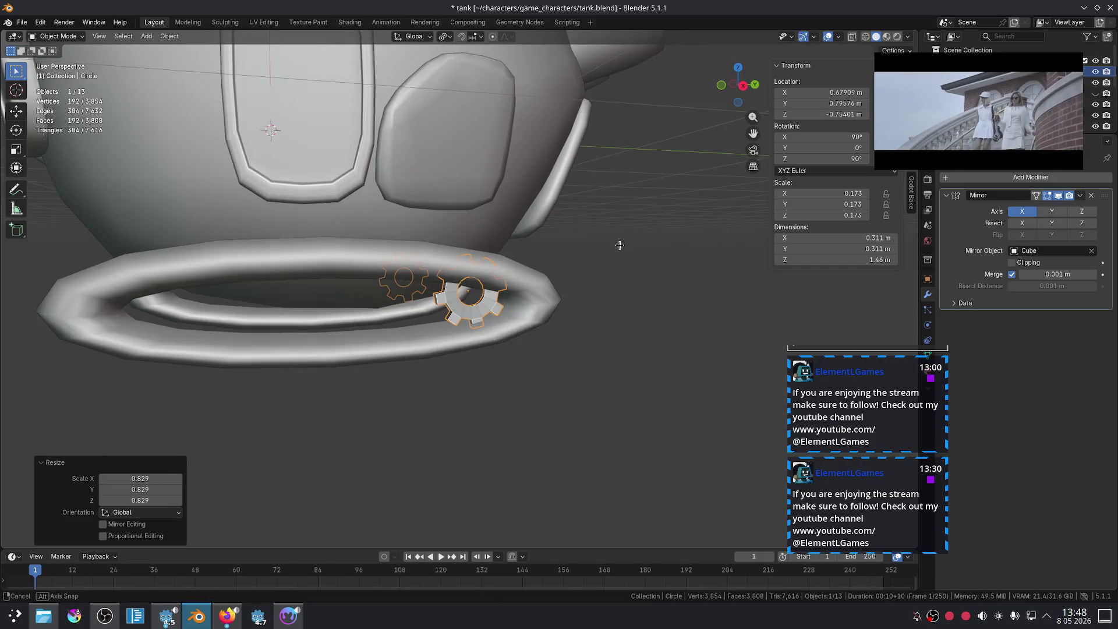
pyautogui.press('g')
pyautogui.press('y')
pyautogui.click(599, 246)
pyautogui.click(633, 269)
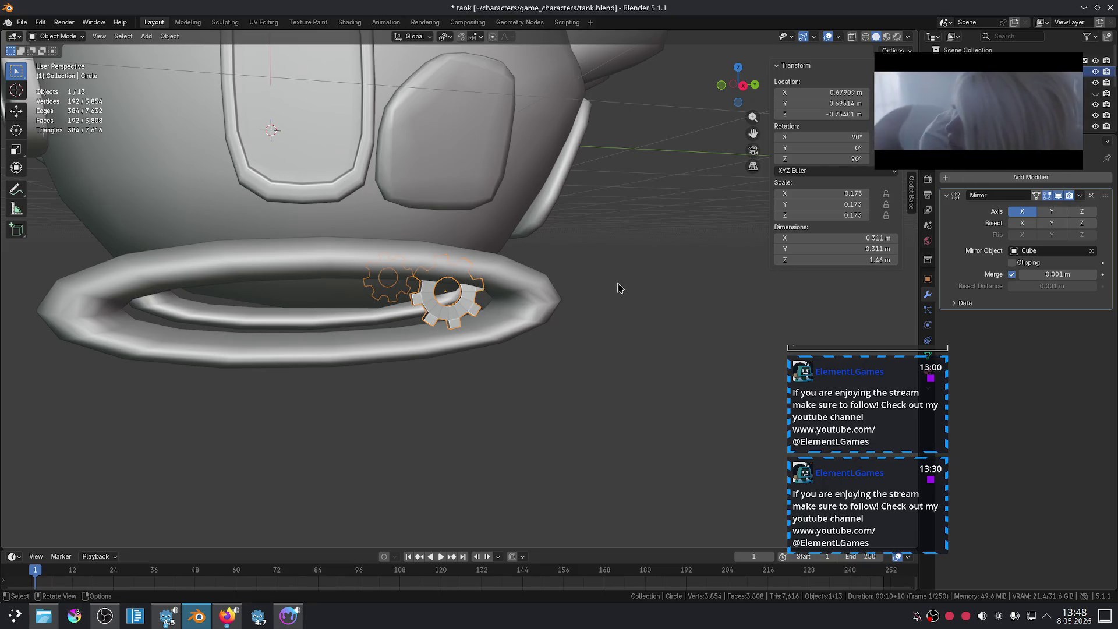
# - Frame and reselect the gear, then switch to the browser's tank reference images
pyautogui.press('KP_Decimal')
pyautogui.scroll(-5, 580, 237)
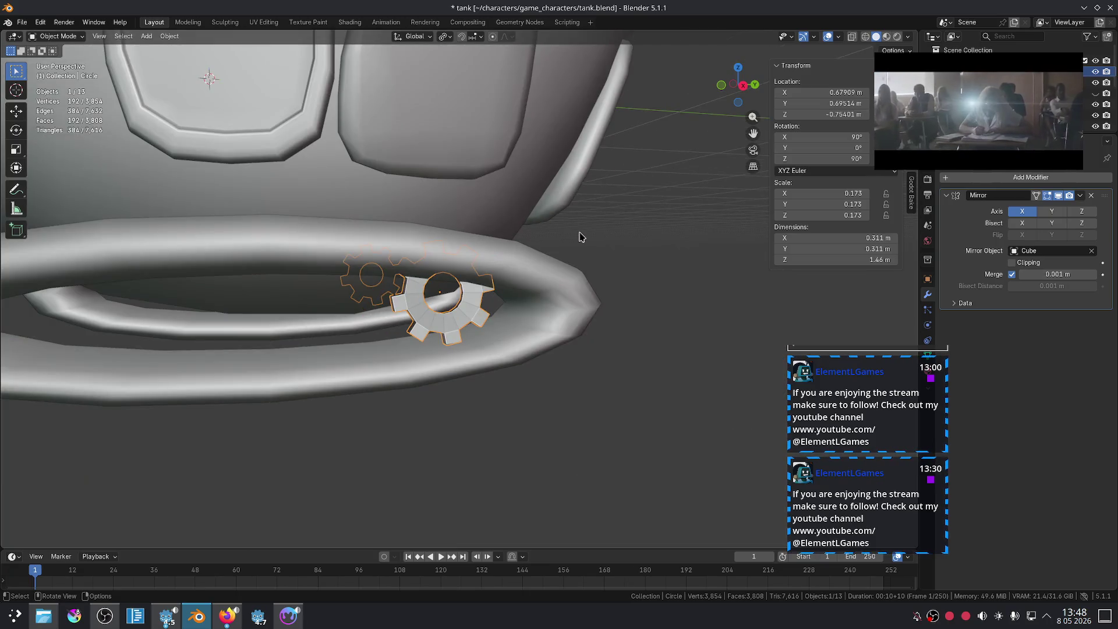
pyautogui.click(548, 254)
pyautogui.click(462, 295)
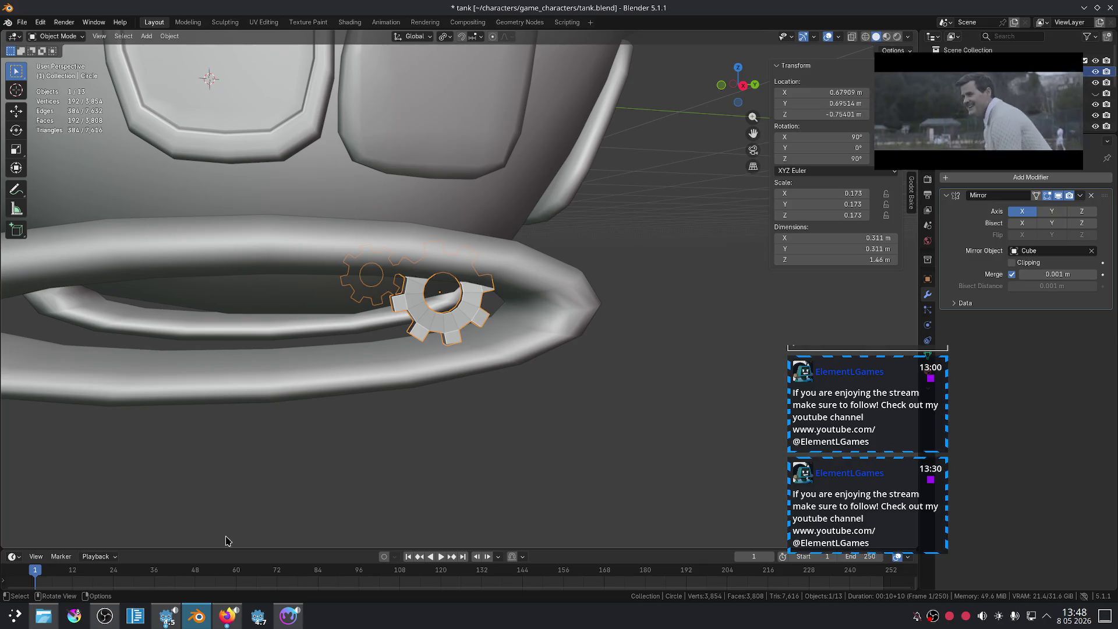
pyautogui.click(225, 624)
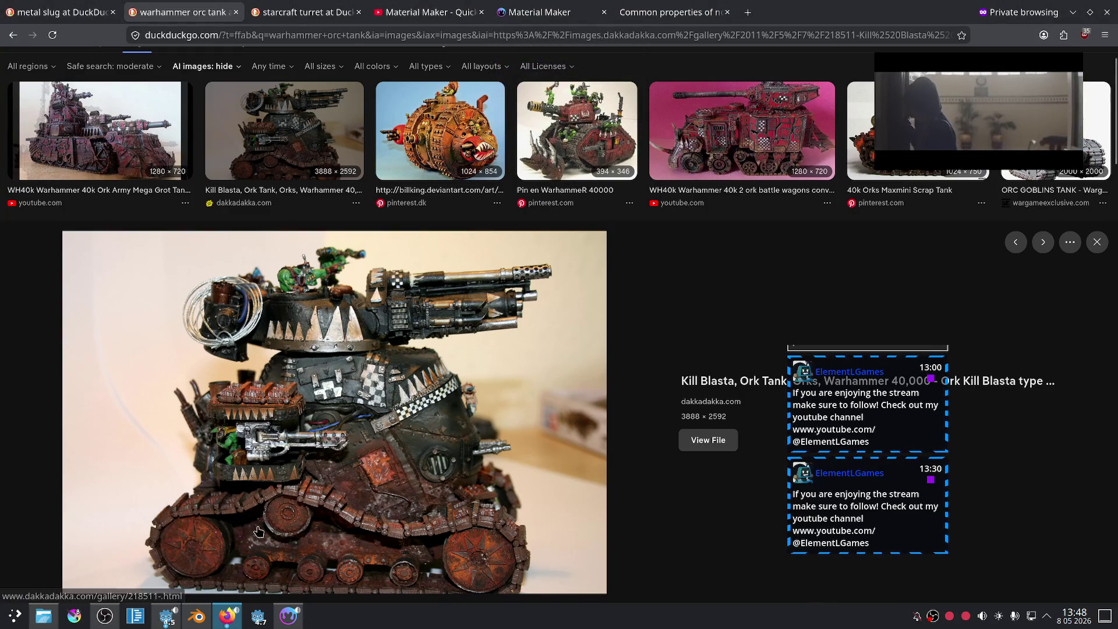
pyautogui.click(228, 619)
pyautogui.hotkey('ctrl', 'Tab')
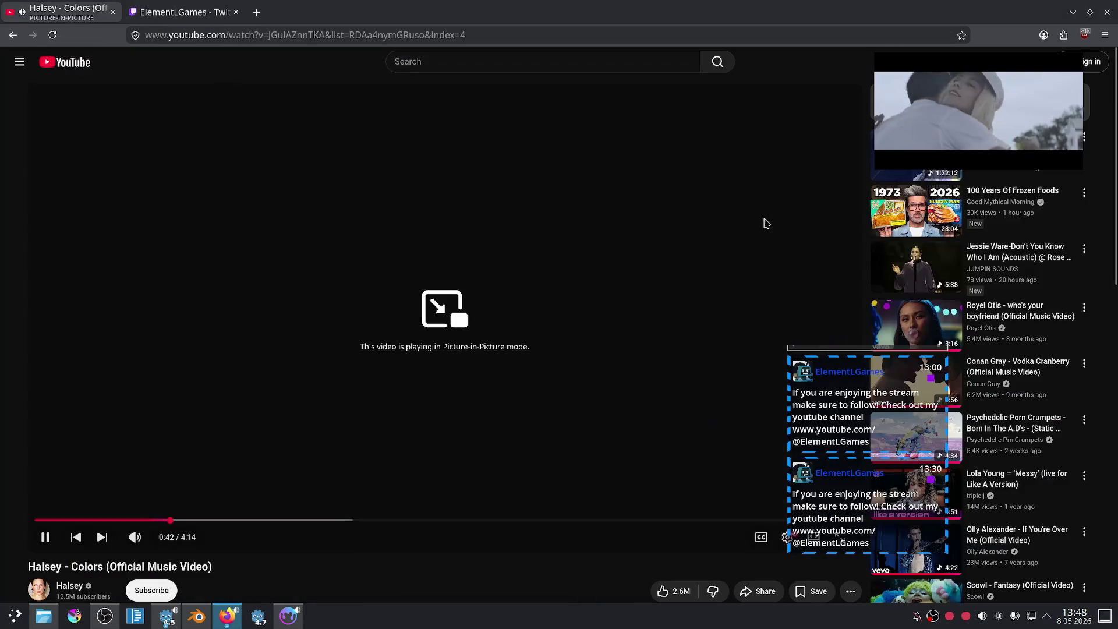
pyautogui.moveTo(990, 76); pyautogui.dragTo(738, 103)
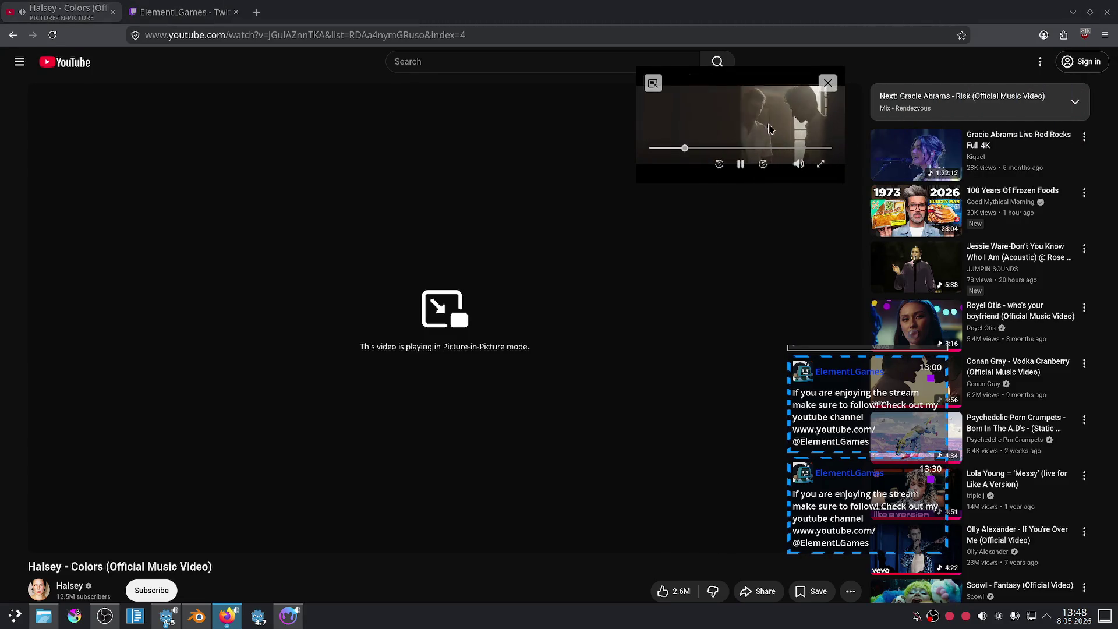
pyautogui.scroll(-3, 910, 240)
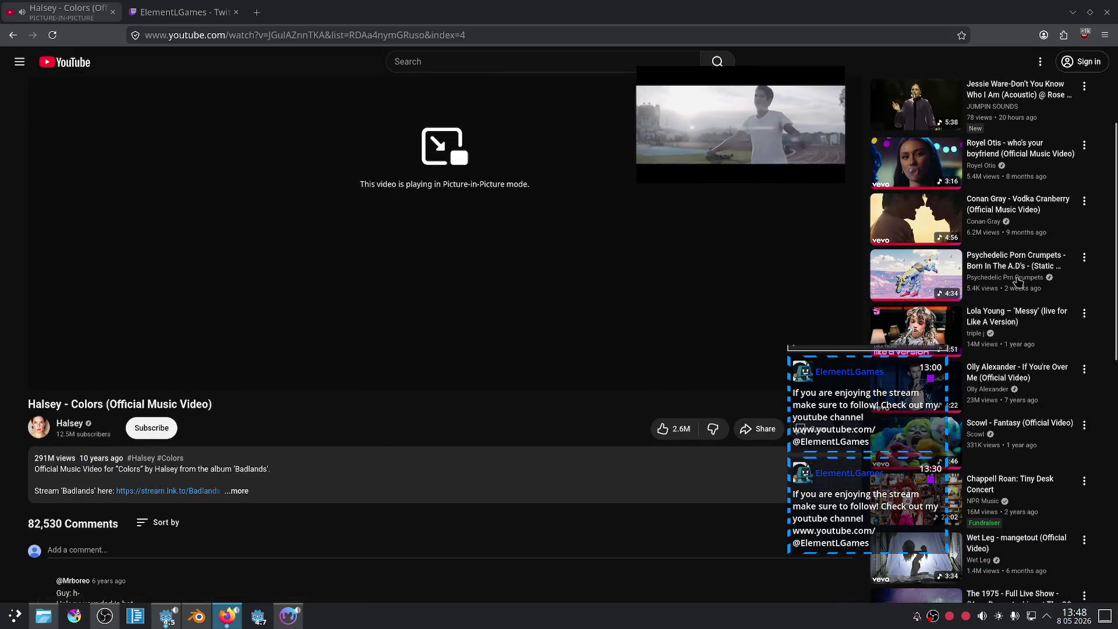
pyautogui.scroll(-1, 1002, 290)
pyautogui.scroll(-2, 1045, 290)
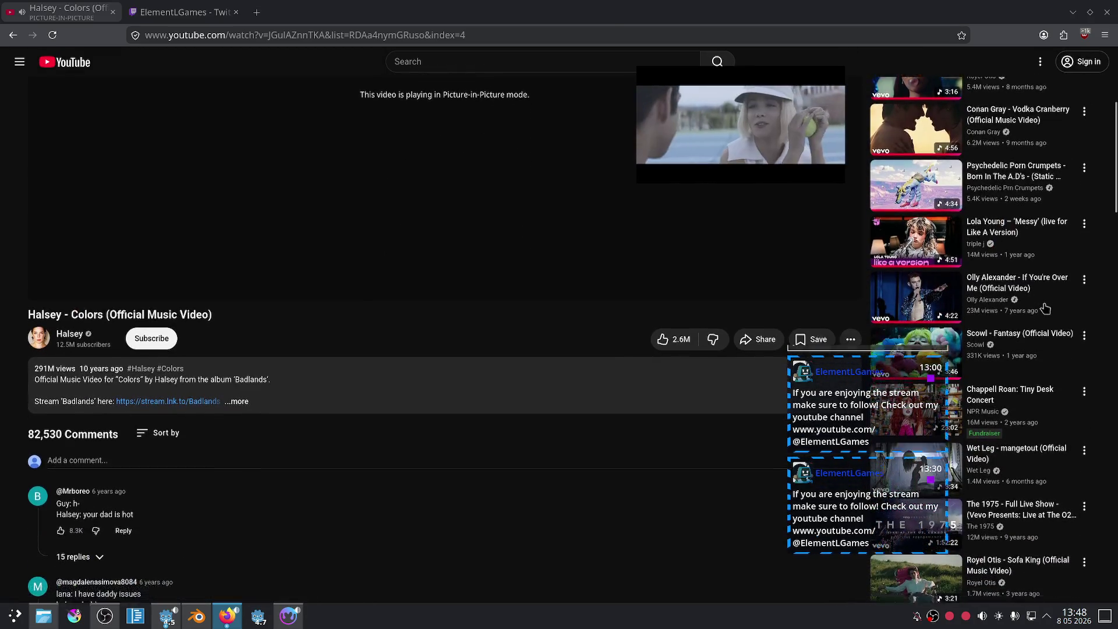
pyautogui.click(1045, 289)
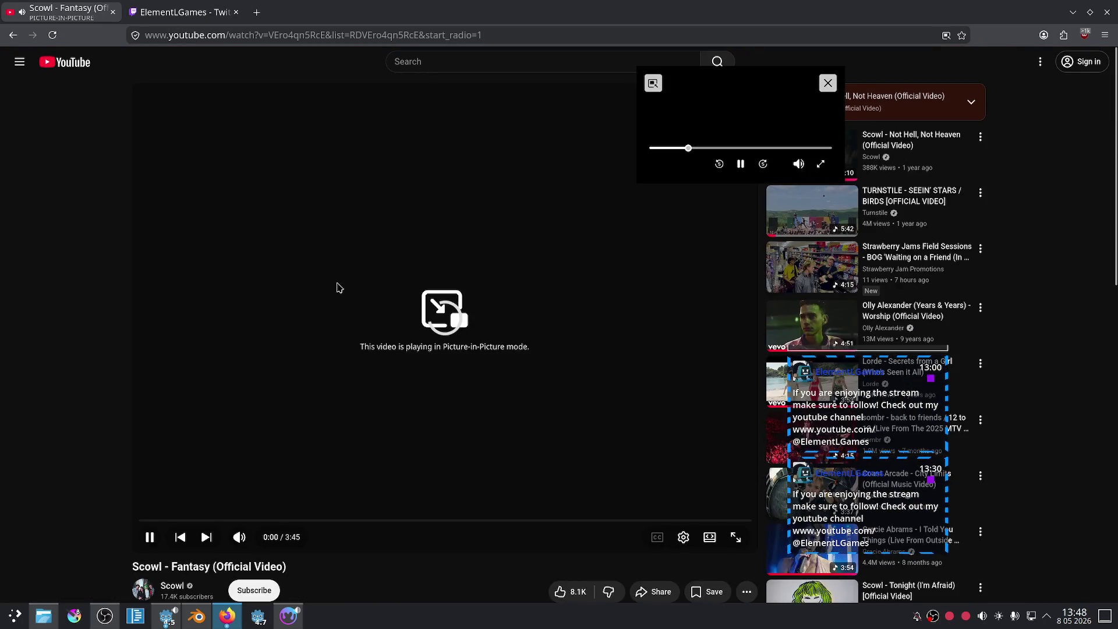
pyautogui.click(179, 13)
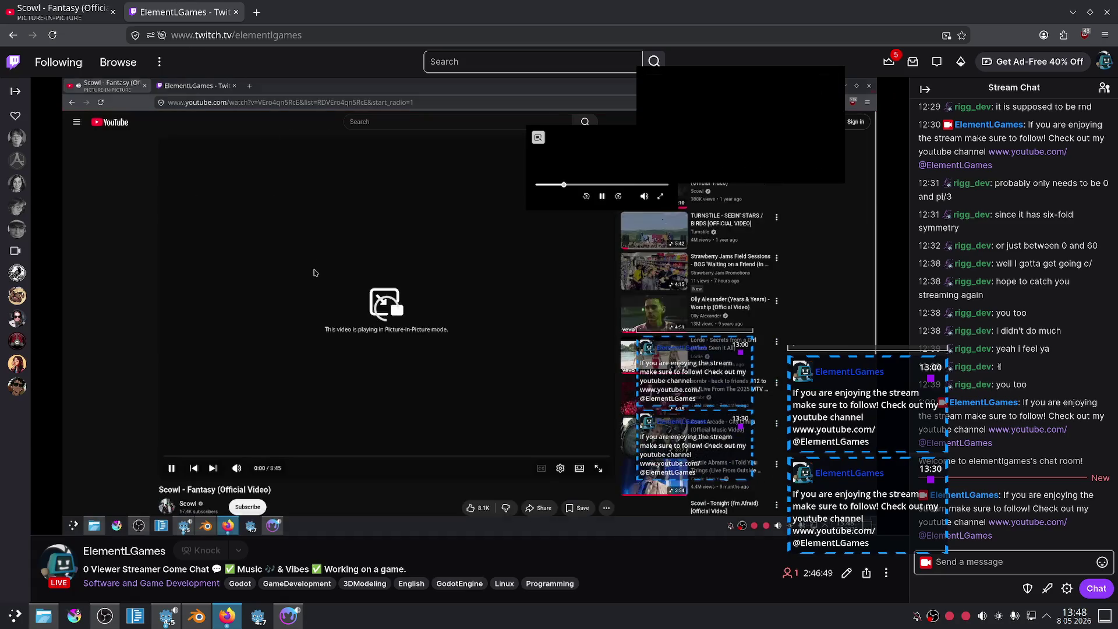
pyautogui.click(281, 624)
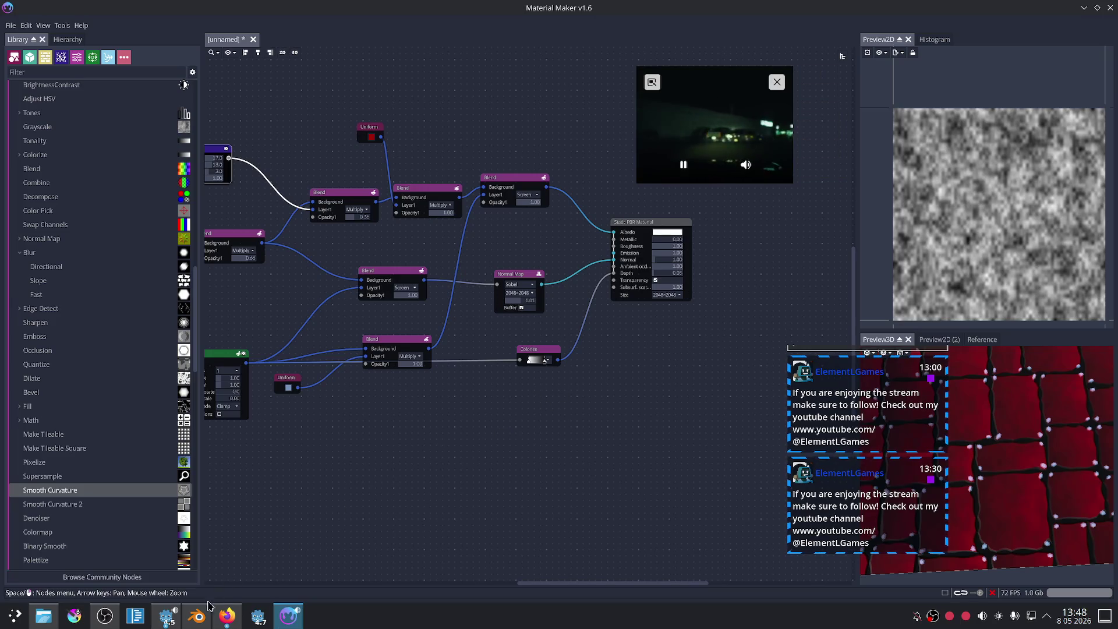
pyautogui.click(196, 615)
pyautogui.scroll(-3, 579, 380)
pyautogui.moveTo(579, 380)
pyautogui.mouseDown(button='middle')
pyautogui.moveTo(530, 394)
pyautogui.moveTo(598, 259)
pyautogui.moveTo(709, 232)
pyautogui.mouseUp(button='middle')
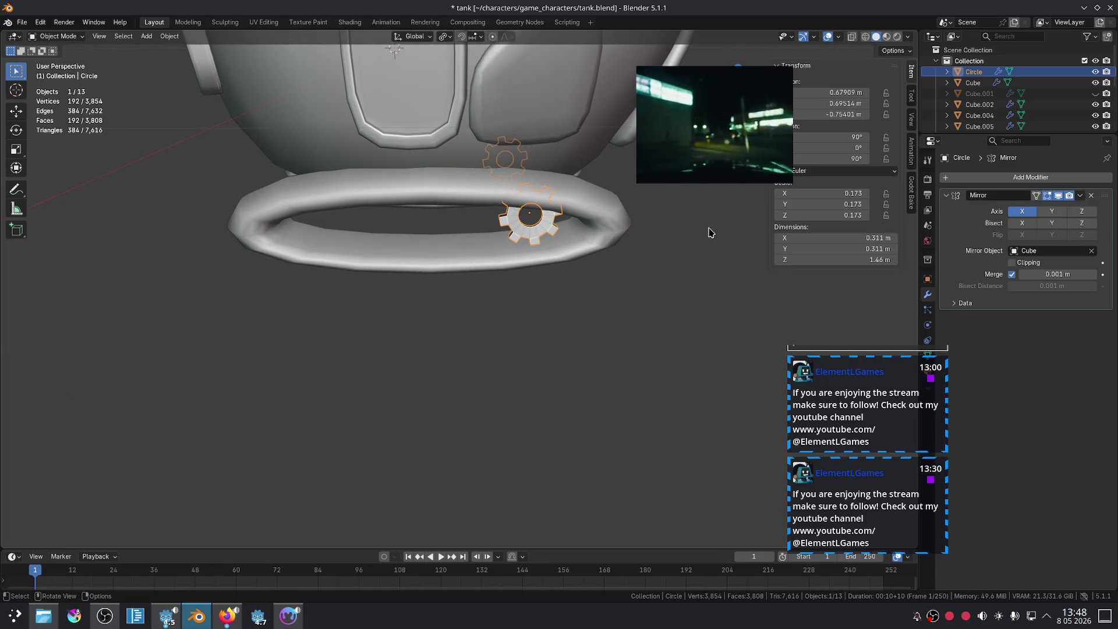
# - Raise a face loop of the tread ring Cube.005 slightly along Z
pyautogui.click(637, 232)
pyautogui.press('Tab')
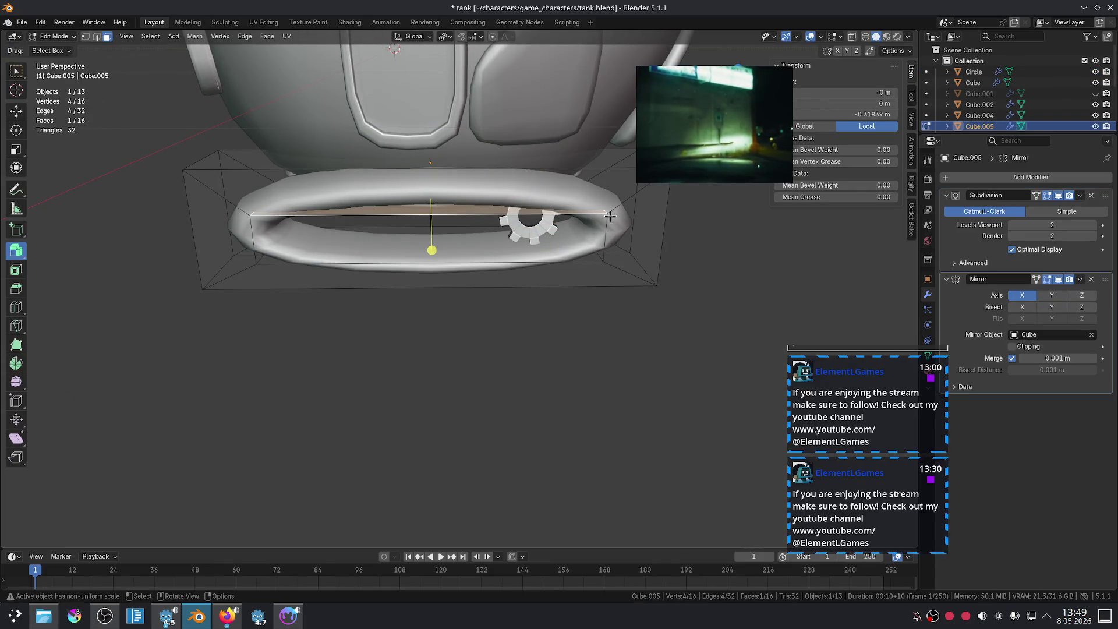
pyautogui.keyDown('alt'); pyautogui.click(460, 217); pyautogui.keyUp('alt')
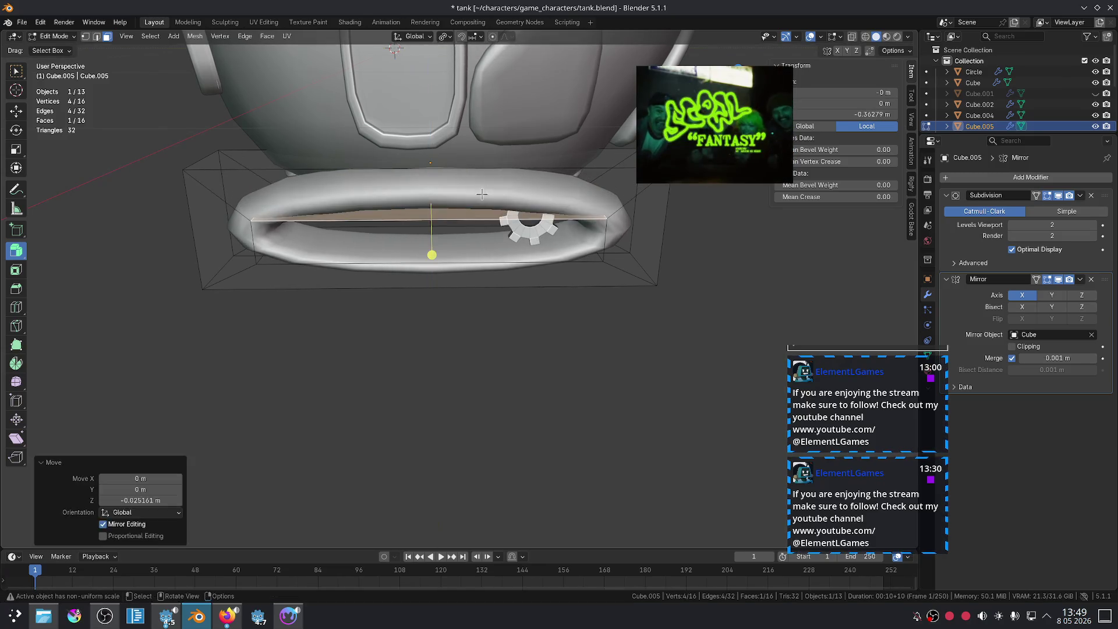
pyautogui.keyDown('alt'); pyautogui.click(435, 191); pyautogui.keyUp('alt')
pyautogui.press('g')
pyautogui.press('z')
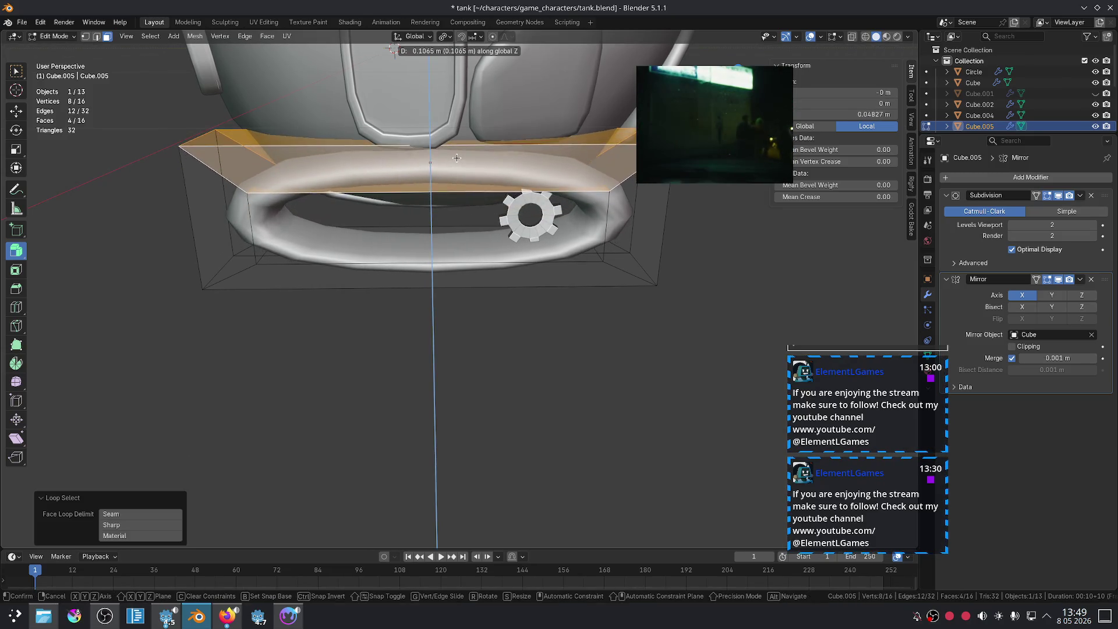
pyautogui.click(457, 155)
pyautogui.hotkey('alt', 'a')
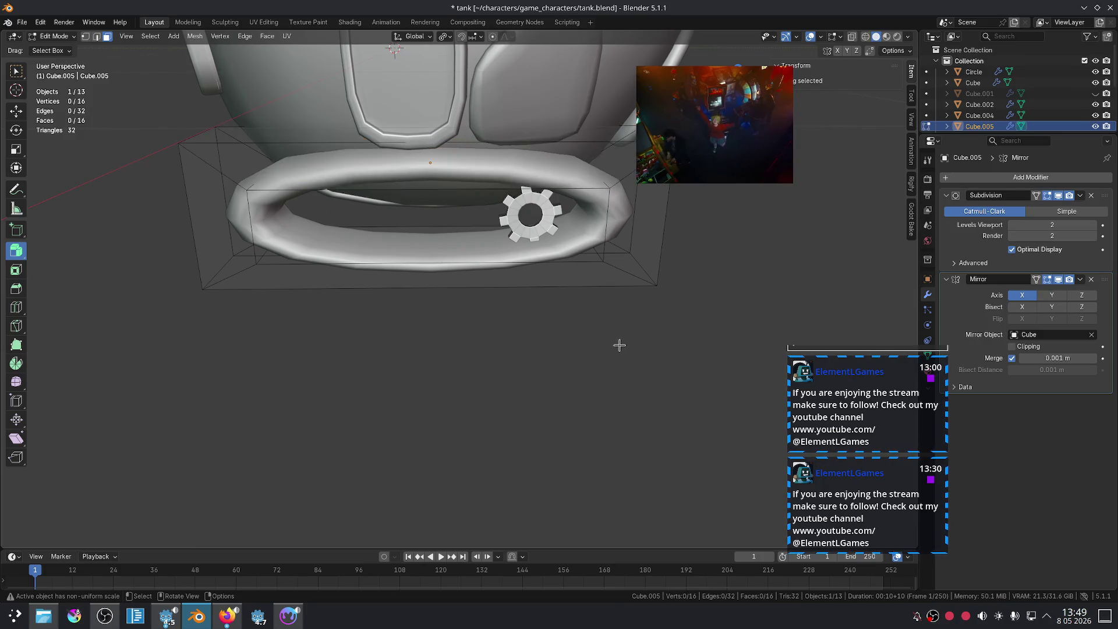
# - Slide the gear wheel about 0.076 m along Y toward the tread's rear
pyautogui.press('KP_1')
pyautogui.press('Tab')
pyautogui.press('KP_3')
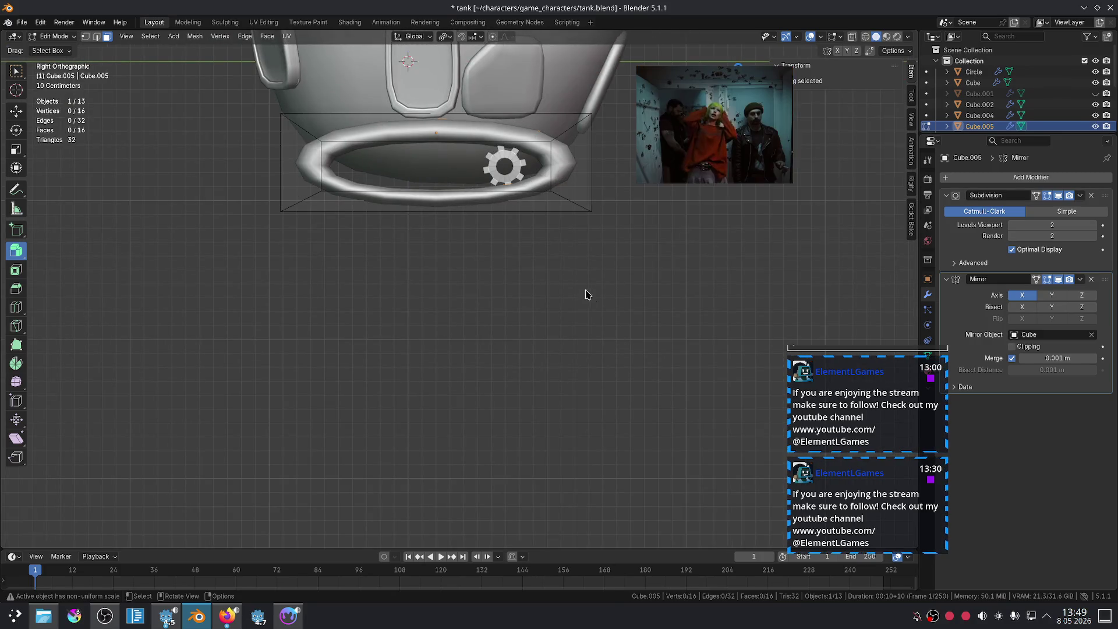
pyautogui.hotkey('alt', 'a')
pyautogui.scroll(4, 579, 251)
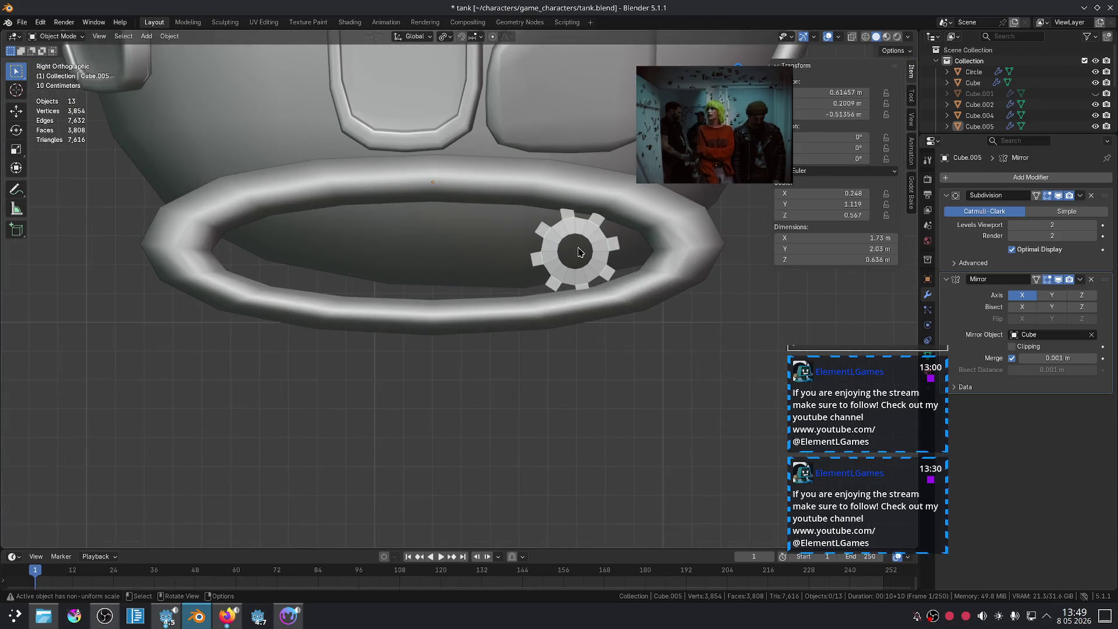
pyautogui.click(600, 252)
pyautogui.press('g')
pyautogui.press('z')
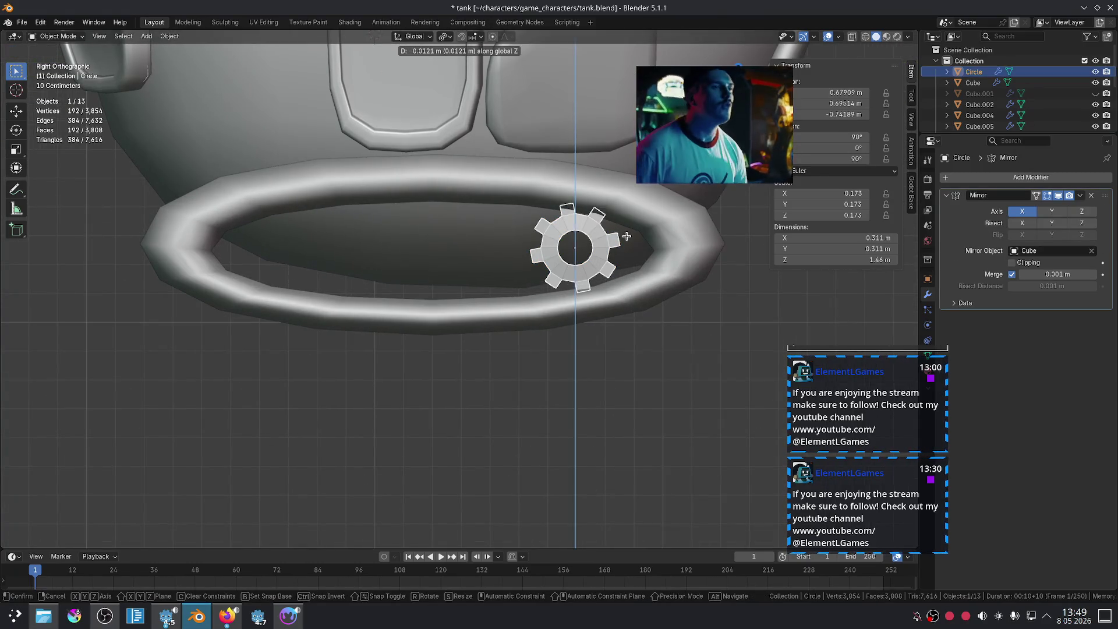
pyautogui.press('y')
pyautogui.click(631, 248)
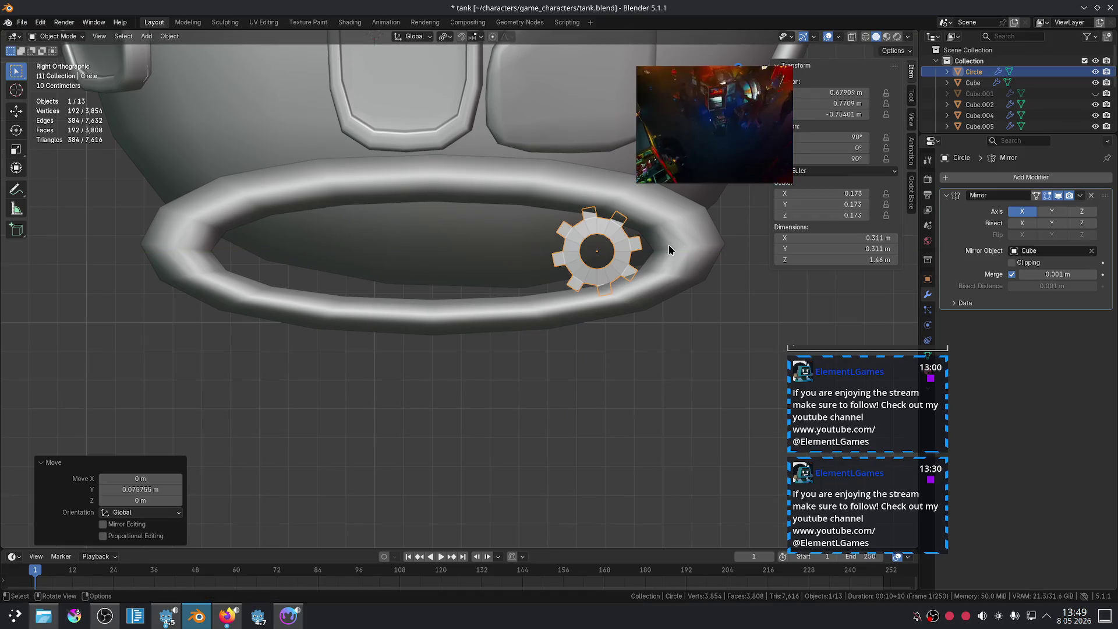
# - Inspect the tread ring's left end face in Edit Mode and return to Object Mode
pyautogui.click(343, 251)
pyautogui.press('Tab')
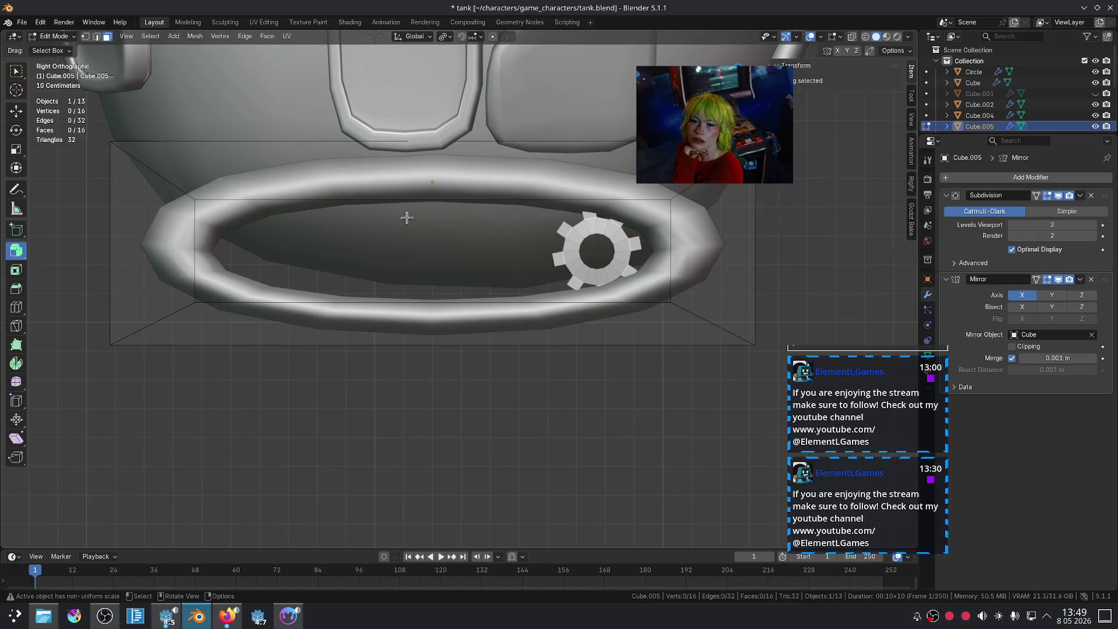
pyautogui.moveTo(406, 215)
pyautogui.mouseDown(button='middle')
pyautogui.moveTo(379, 209)
pyautogui.moveTo(363, 236)
pyautogui.mouseUp(button='middle')
pyautogui.scroll(-2, 104, 257)
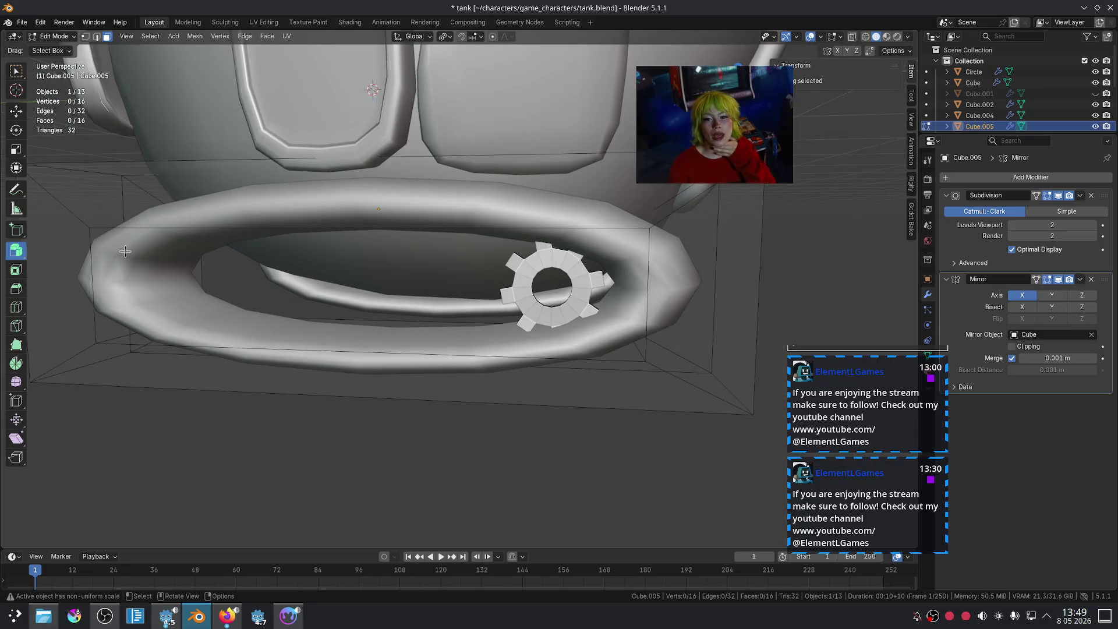
pyautogui.click(144, 237)
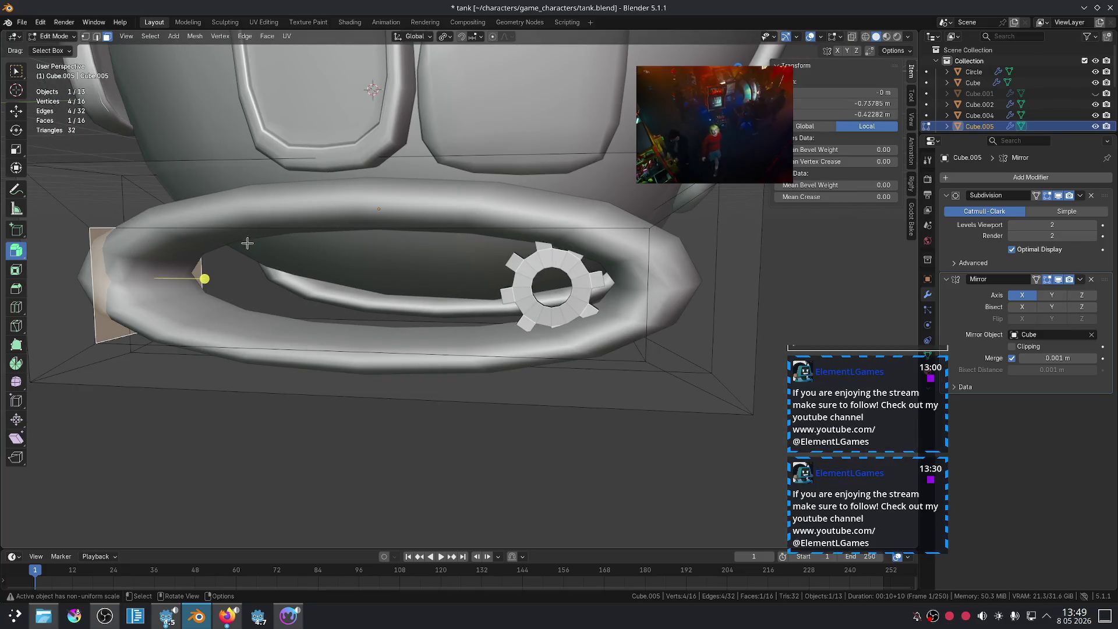
pyautogui.scroll(-3, 132, 301)
pyautogui.press('Tab')
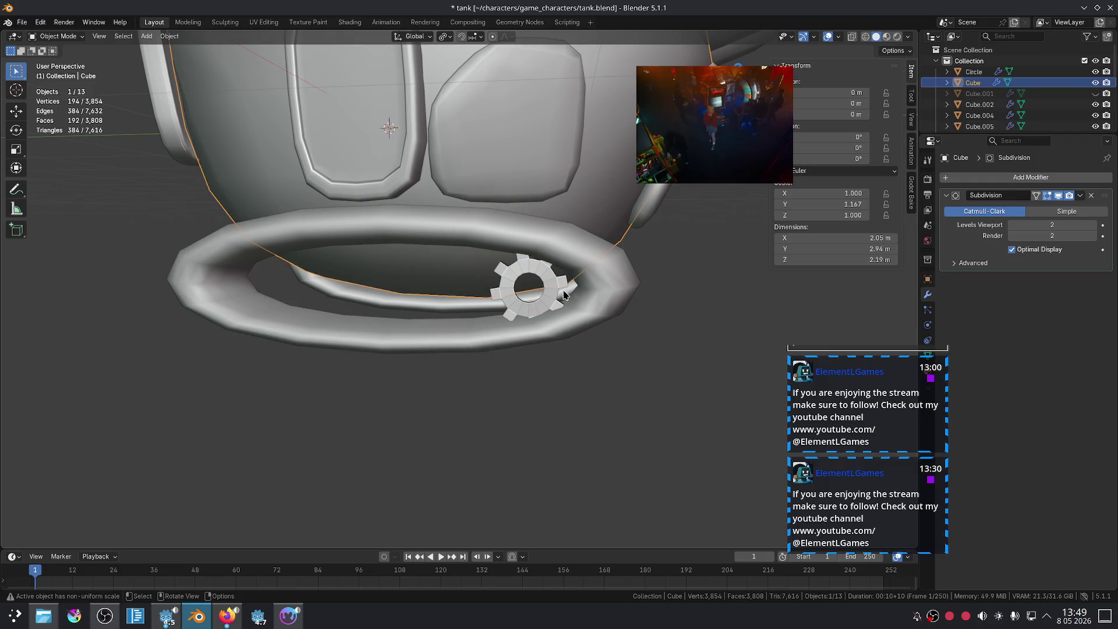
# - Move the gear wheel along Y inside the tread ring and shrink it slightly
pyautogui.click(566, 296)
pyautogui.press('KP_1')
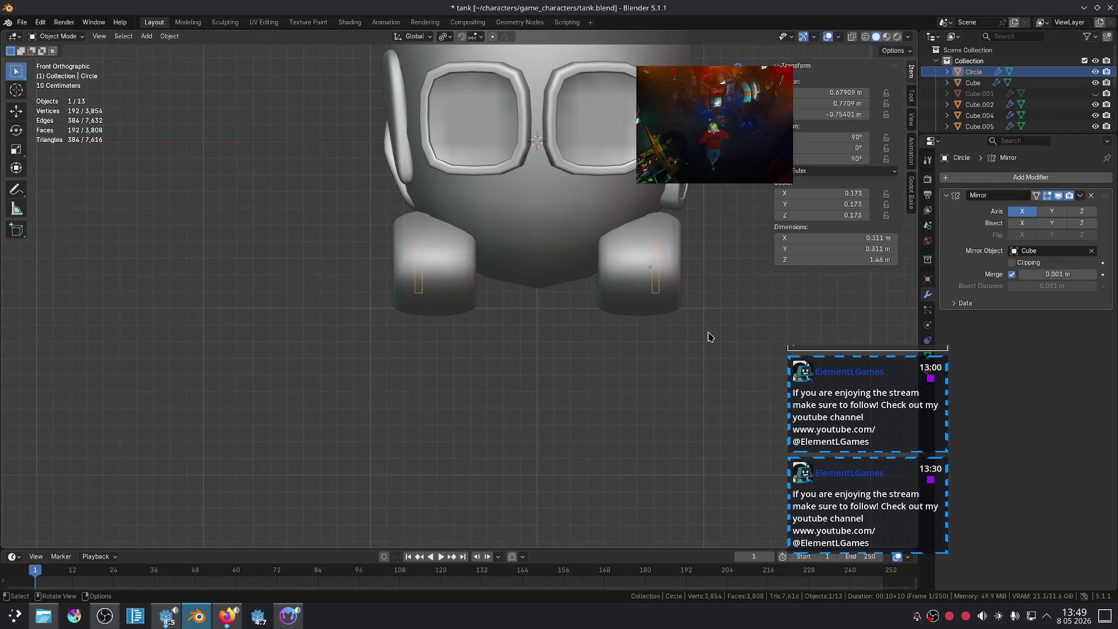
pyautogui.press('KP_3')
pyautogui.press('g')
pyautogui.press('y')
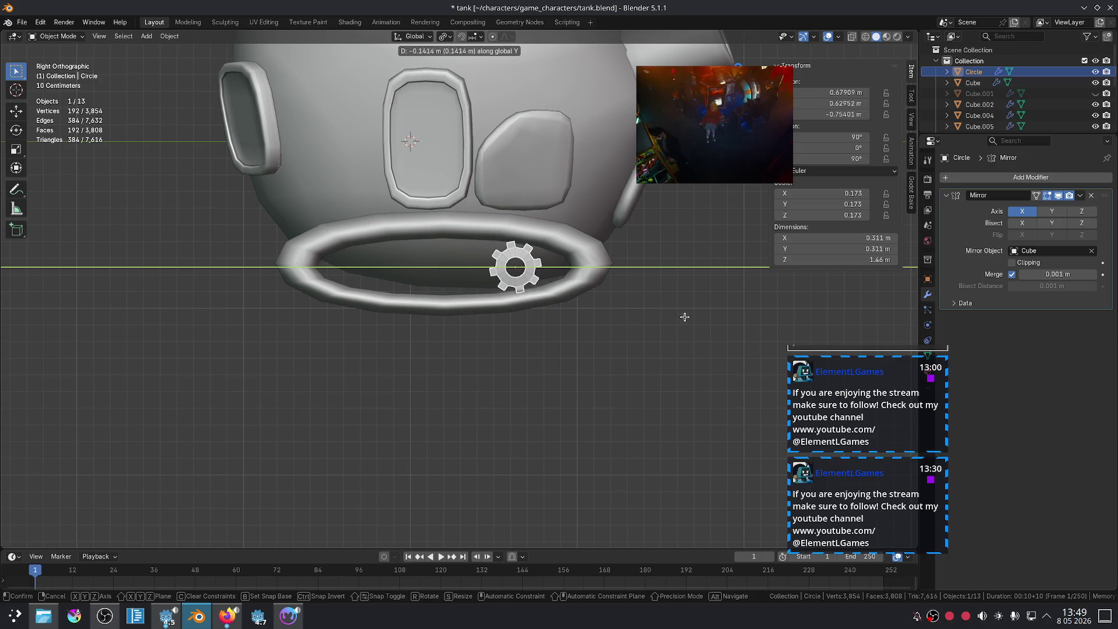
pyautogui.click(701, 315)
pyautogui.press('s')
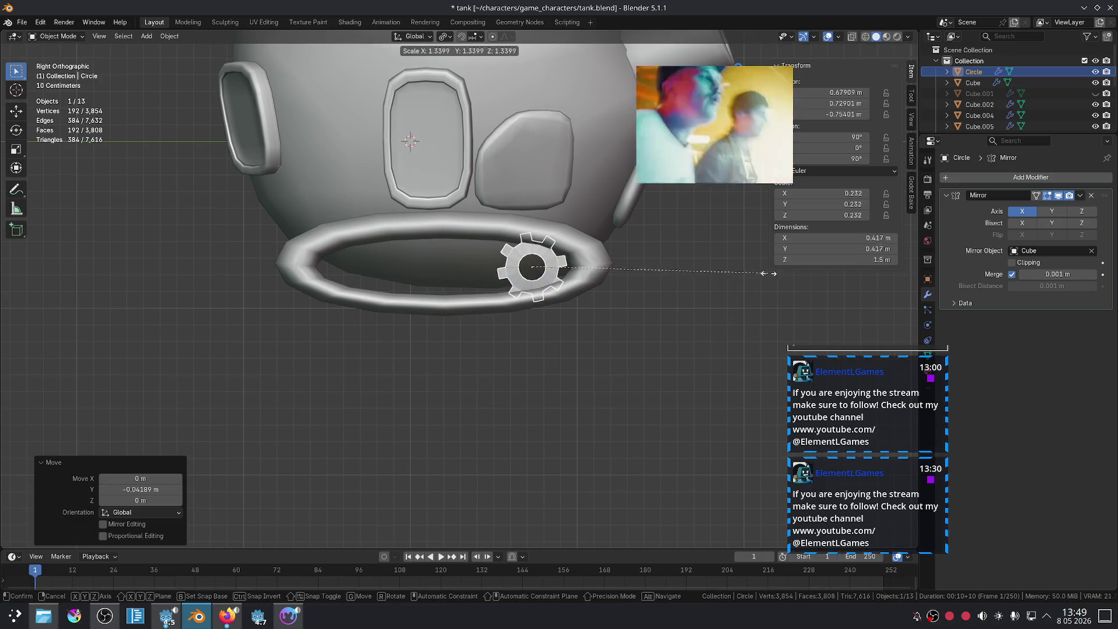
pyautogui.click(706, 266)
# - Try Z rotations on the gear but cancel, leaving it unrotated, then deselect it
pyautogui.press('r')
pyautogui.press('z')
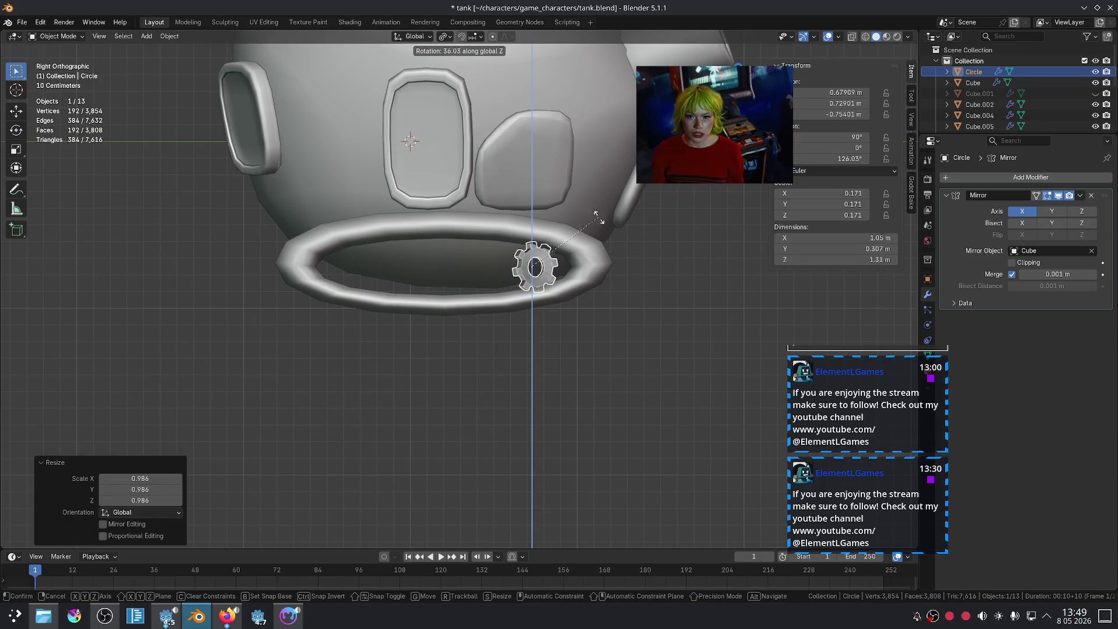
pyautogui.press('Escape')
pyautogui.press('r')
pyautogui.press('Escape')
pyautogui.press('r')
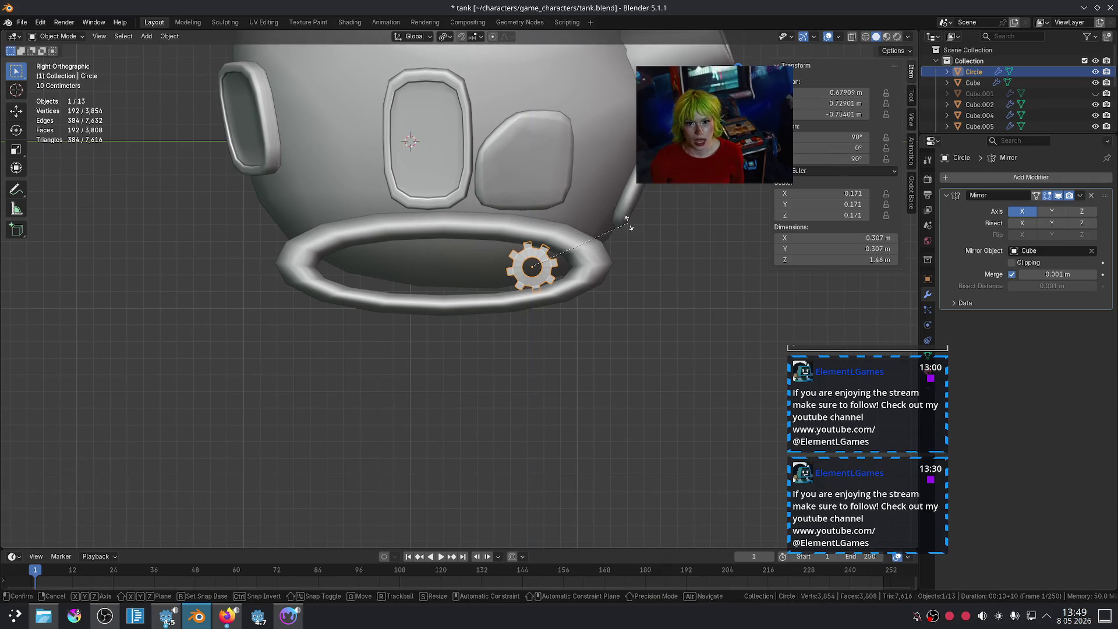
pyautogui.press('z')
pyautogui.press('z')
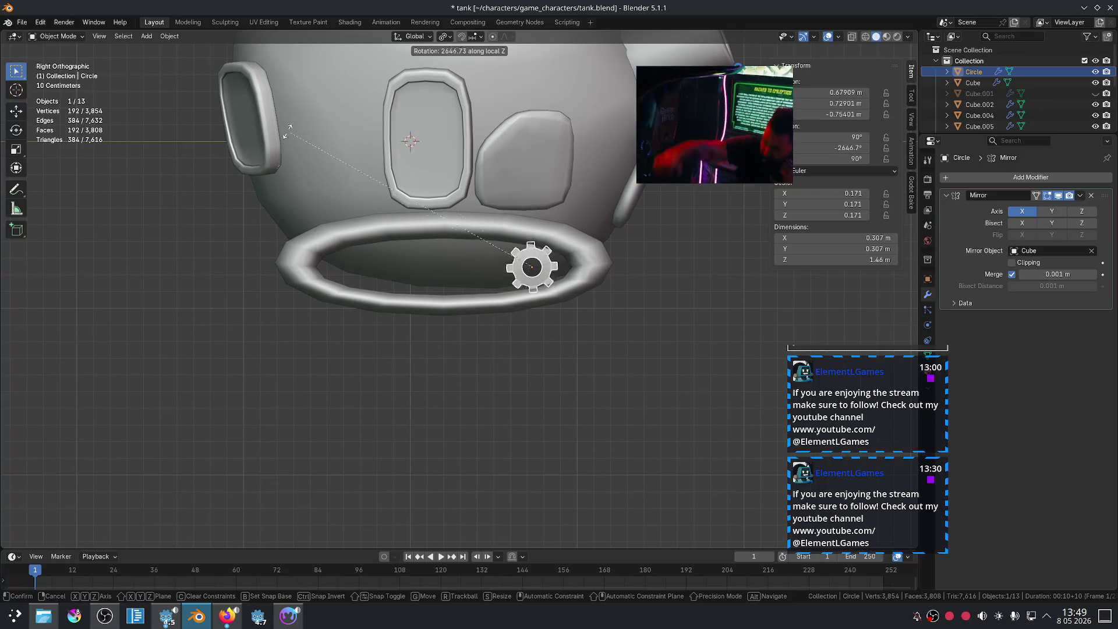
pyautogui.press('Escape')
pyautogui.scroll(3, 576, 279)
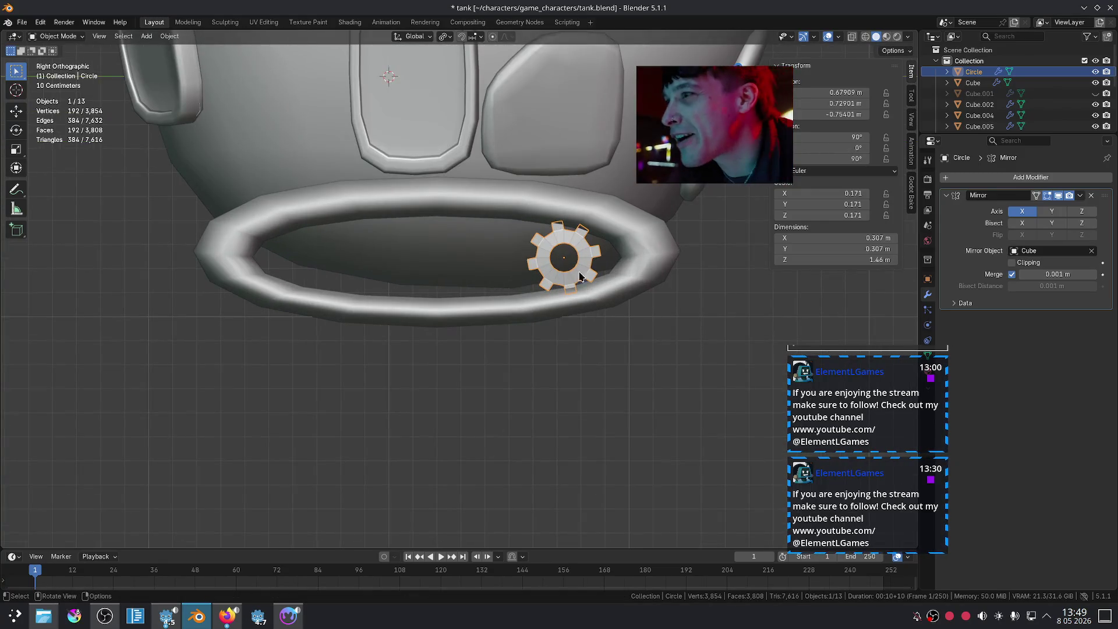
pyautogui.scroll(-5, 589, 258)
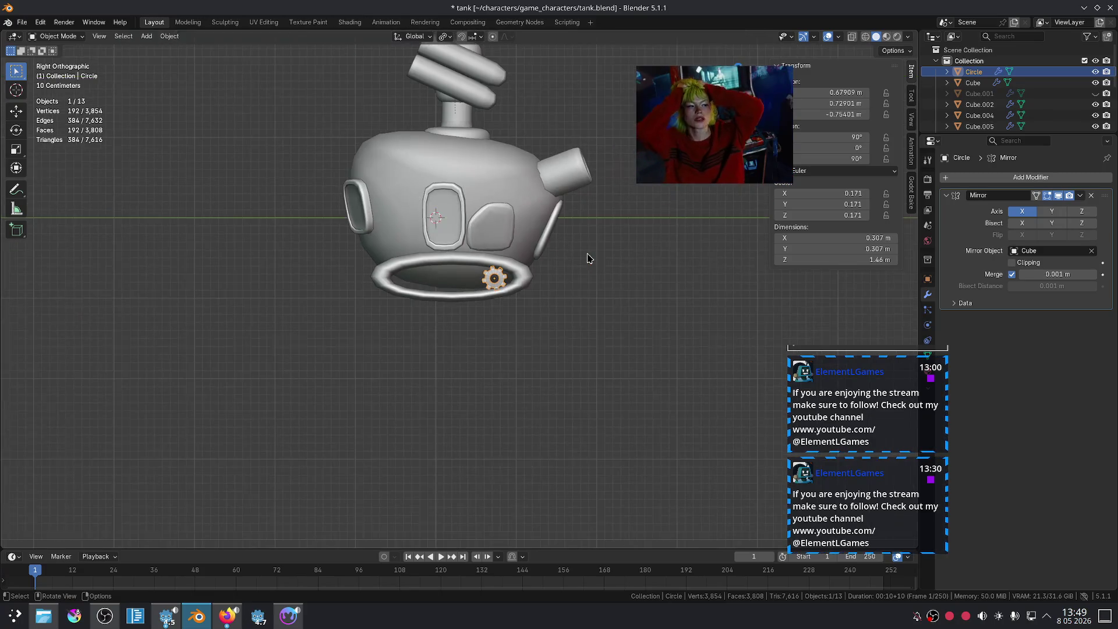
pyautogui.click(621, 274)
# - Add a flat mesh circle with 8 vertices as Circle.001
pyautogui.scroll(2, 593, 269)
pyautogui.scroll(2, 576, 281)
pyautogui.hotkey('shift', 'a')
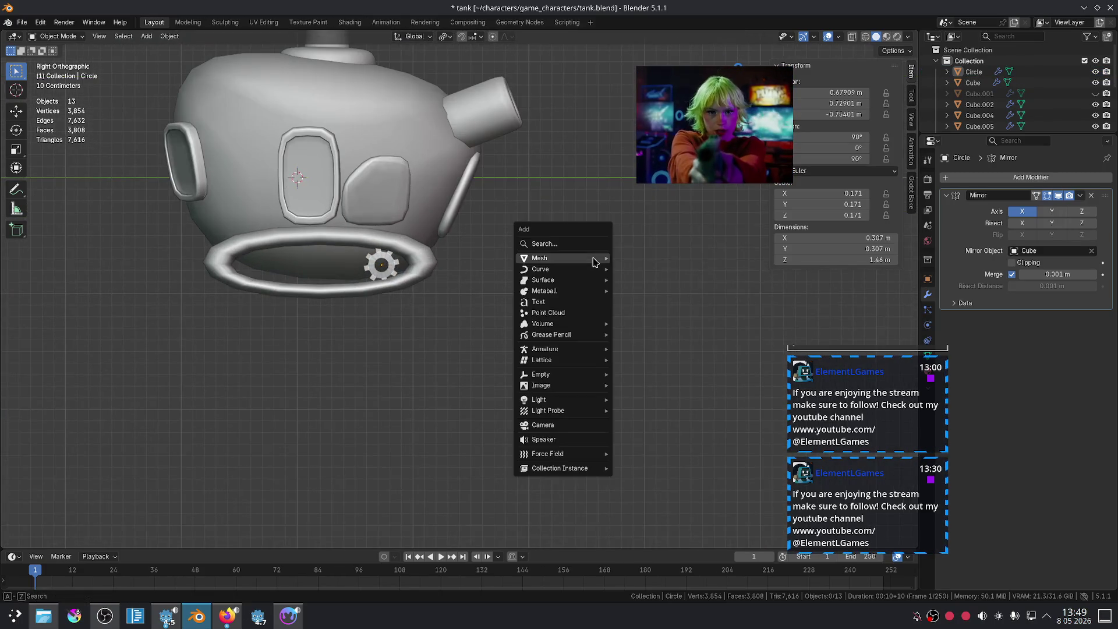
pyautogui.moveTo(593, 262)
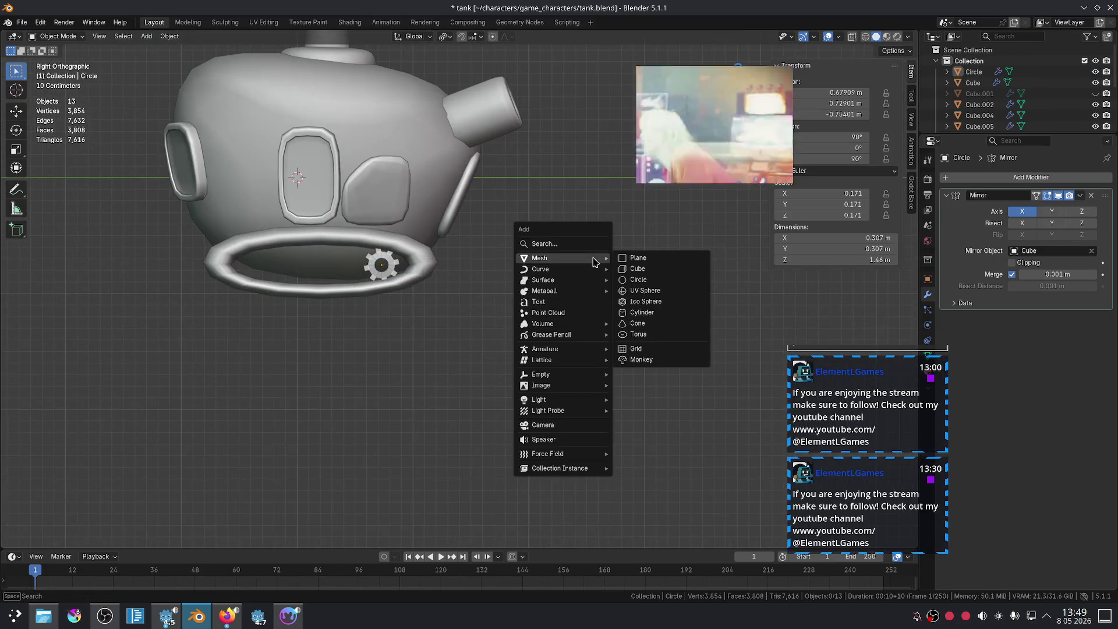
pyautogui.click(655, 282)
pyautogui.press('r')
pyautogui.press('x')
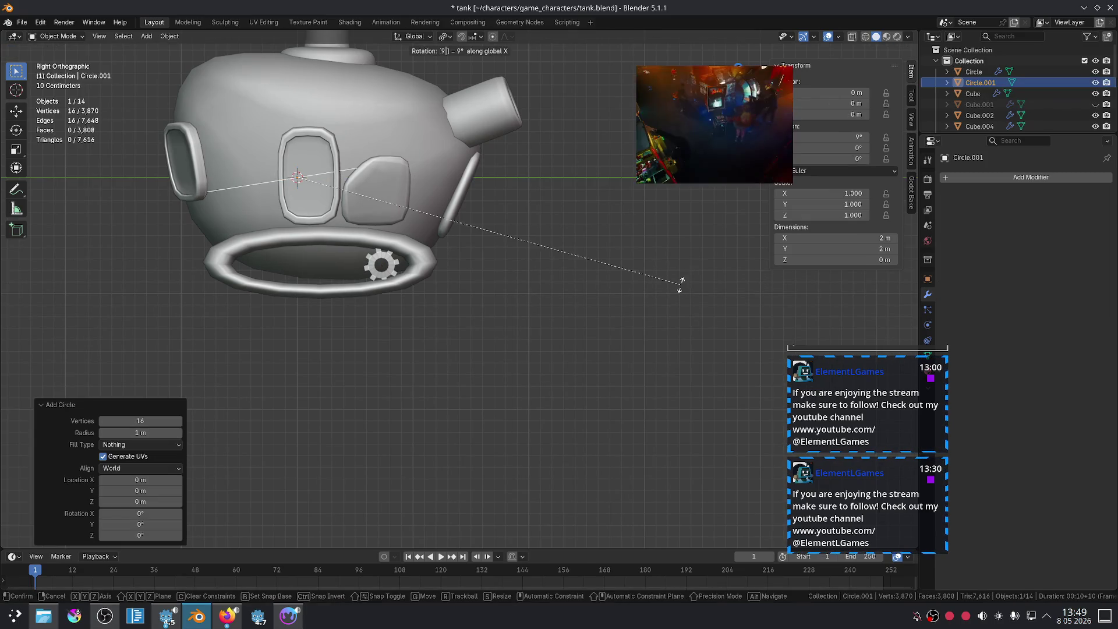
pyautogui.press('Escape')
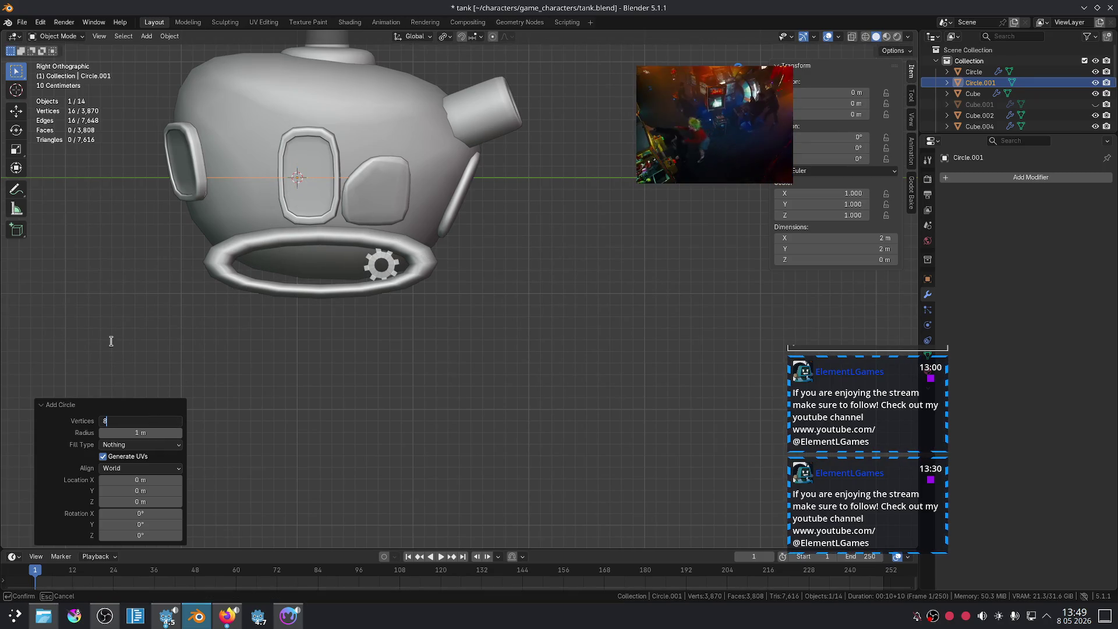
pyautogui.press('Return')
pyautogui.press('g')
pyautogui.press('x')
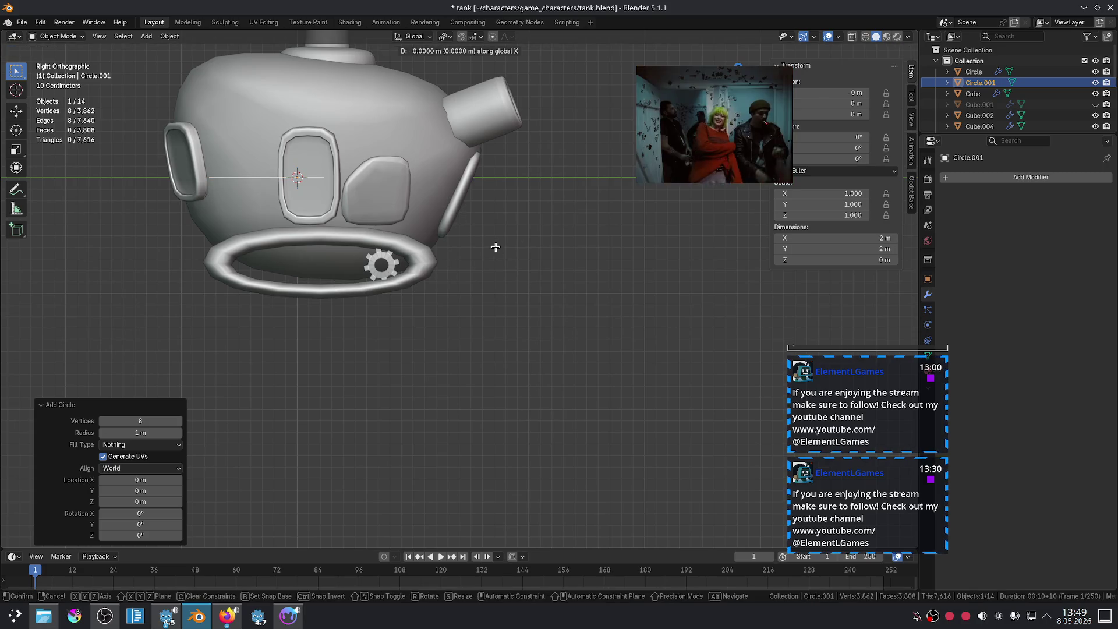
pyautogui.press('Escape')
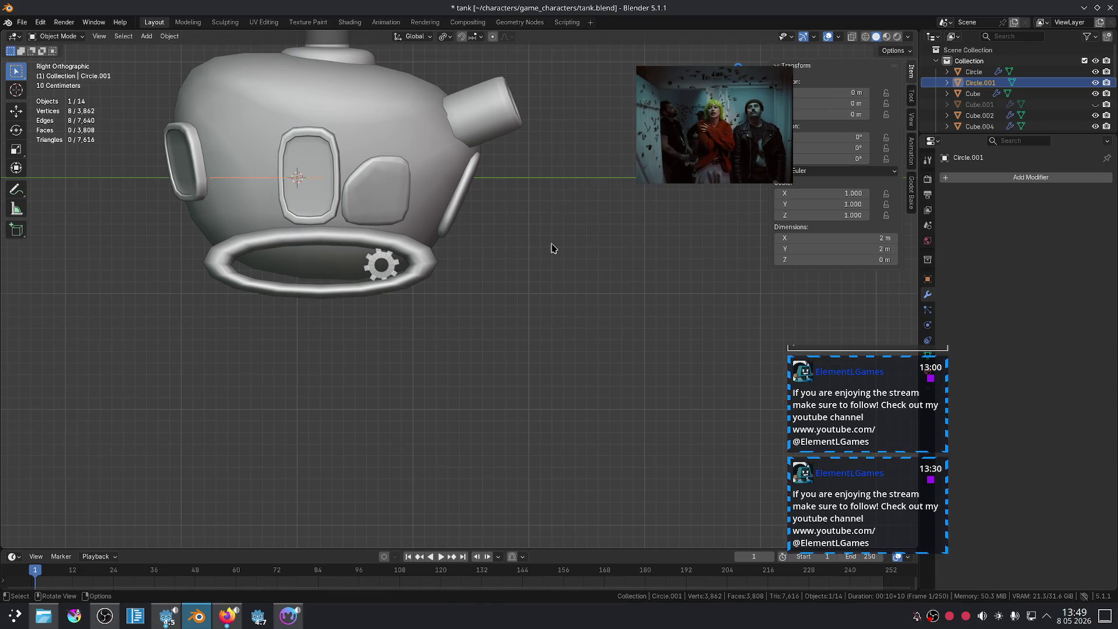
# - Move Circle.001 farther from the tank along Y and frame it
pyautogui.press('g')
pyautogui.press('x')
pyautogui.click(701, 294)
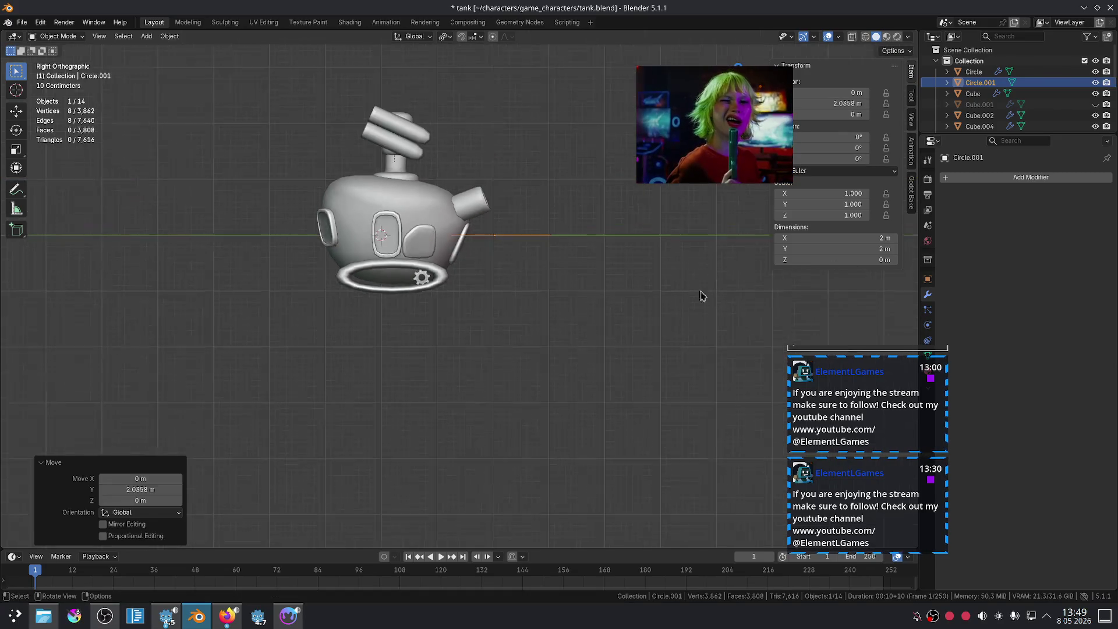
pyautogui.moveTo(701, 294); pyautogui.dragTo(644, 392, button='middle')
pyautogui.press('g')
pyautogui.press('y')
pyautogui.click(618, 361)
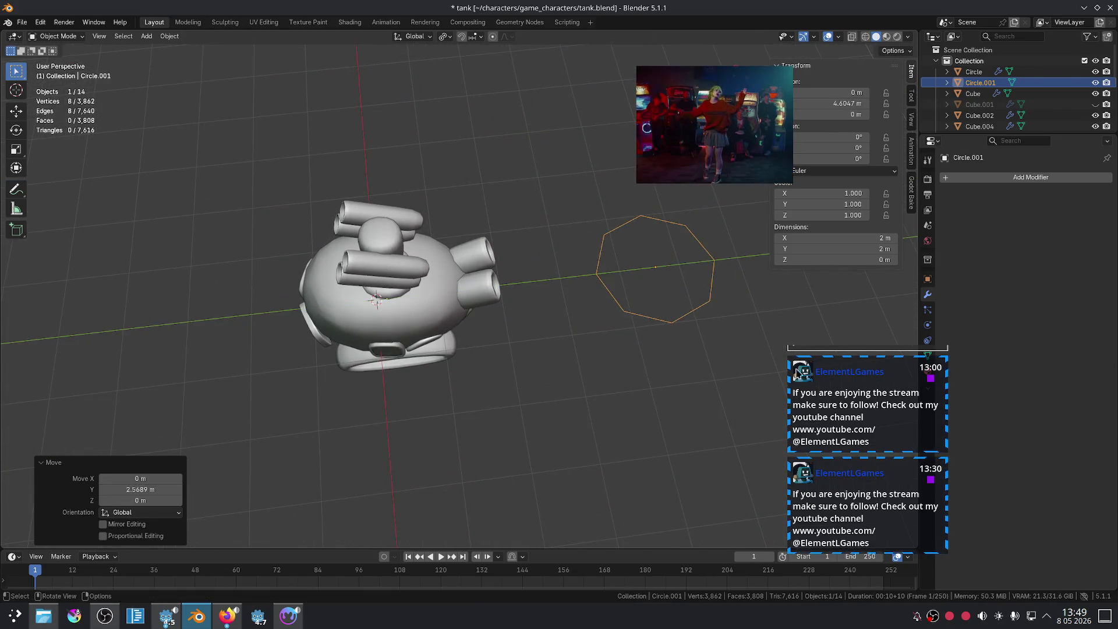
pyautogui.press('KP_Decimal')
# - Extrude the whole octagon straight up 0.44753 m into an eight-faced wall
pyautogui.press('Tab')
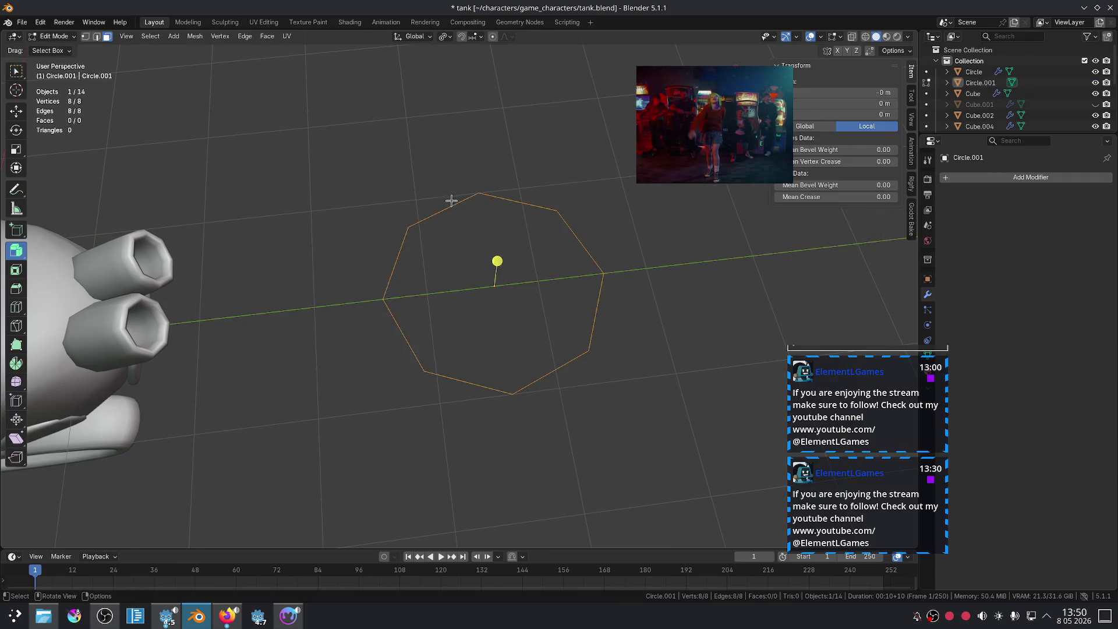
pyautogui.click(441, 204)
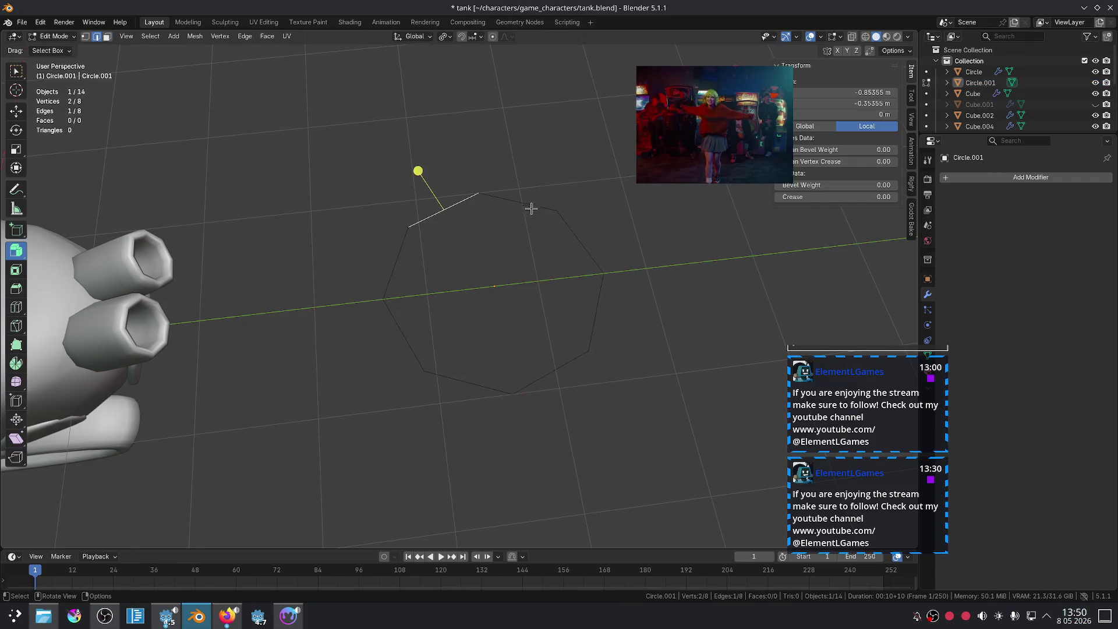
pyautogui.press('a')
pyautogui.moveTo(532, 215)
pyautogui.mouseDown(button='middle')
pyautogui.moveTo(562, 180)
pyautogui.moveTo(517, 249)
pyautogui.moveTo(510, 204)
pyautogui.moveTo(524, 225)
pyautogui.moveTo(487, 226)
pyautogui.moveTo(501, 235)
pyautogui.mouseUp(button='middle')
pyautogui.press('e')
pyautogui.press('z')
pyautogui.click(570, 142)
pyautogui.hotkey('alt', 'a')
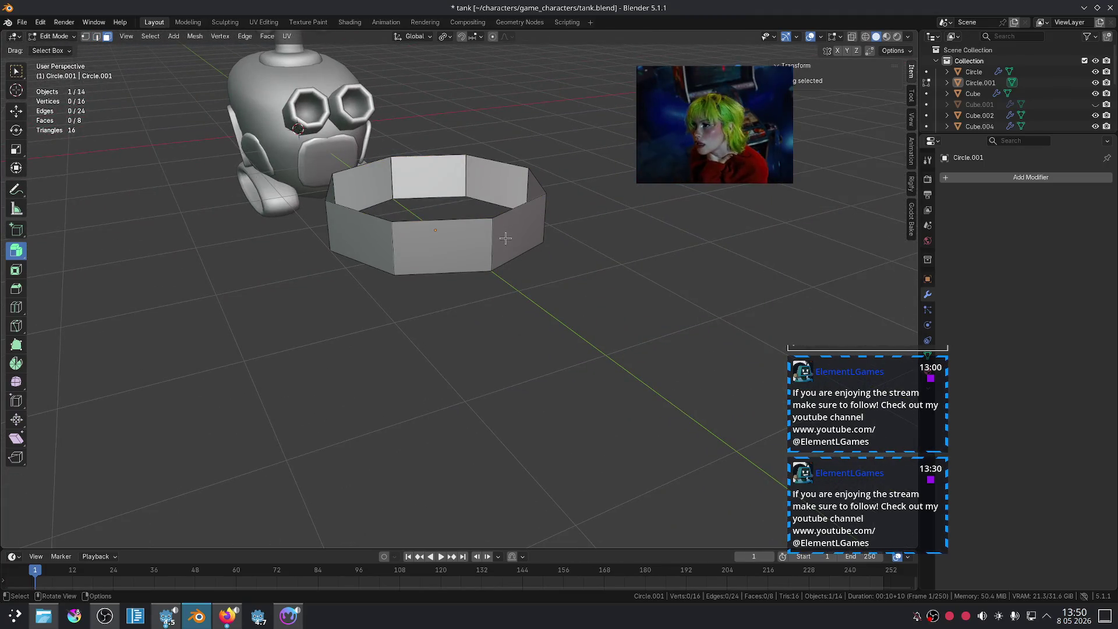
# - Extrude the ring's face loop and scale it inward to 0.723 for thickness
pyautogui.keyDown('alt'); pyautogui.click(506, 234); pyautogui.keyUp('alt')
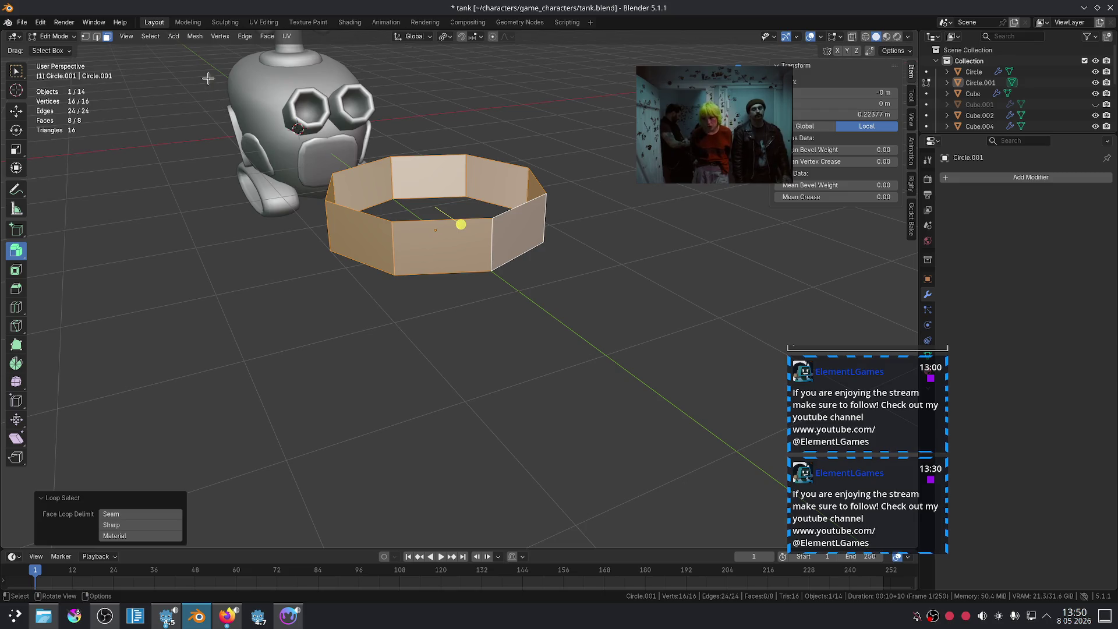
pyautogui.click(150, 36)
pyautogui.click(199, 145)
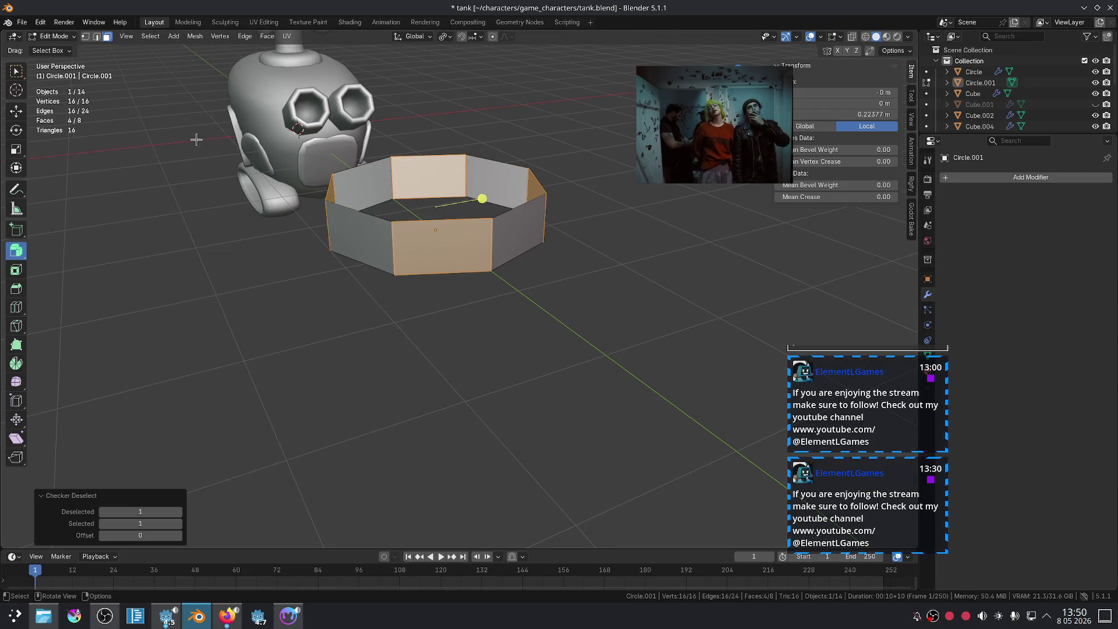
pyautogui.moveTo(500, 220)
pyautogui.mouseDown(button='middle')
pyautogui.moveTo(568, 279)
pyautogui.moveTo(534, 291)
pyautogui.mouseUp(button='middle')
pyautogui.keyDown('alt'); pyautogui.click(497, 183); pyautogui.keyUp('alt')
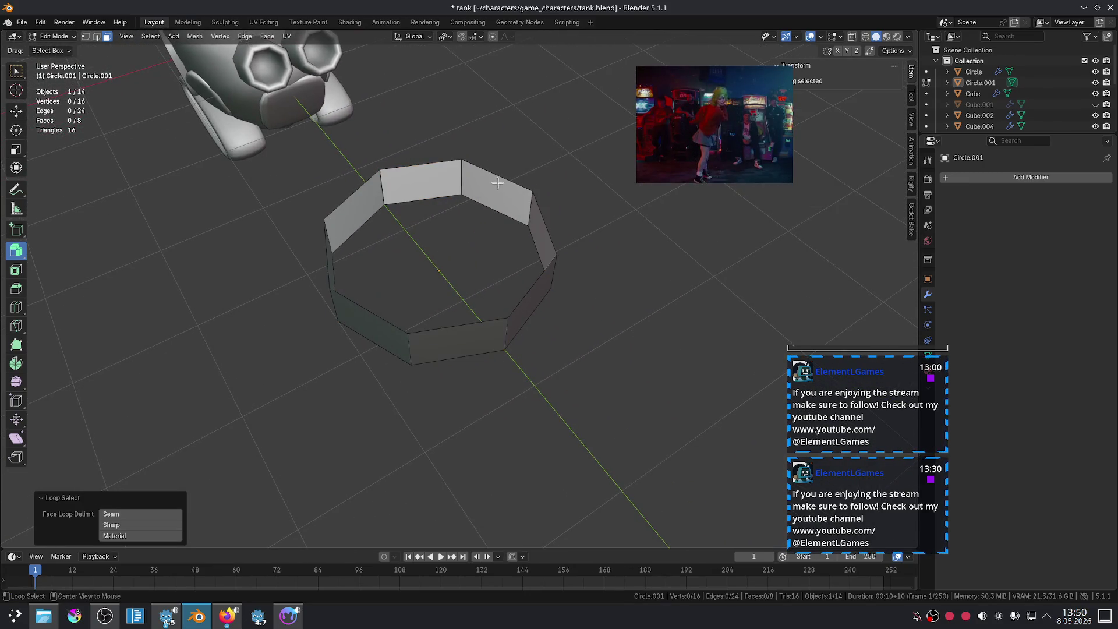
pyautogui.press('2')
pyautogui.keyDown('alt'); pyautogui.click(542, 234); pyautogui.keyUp('alt')
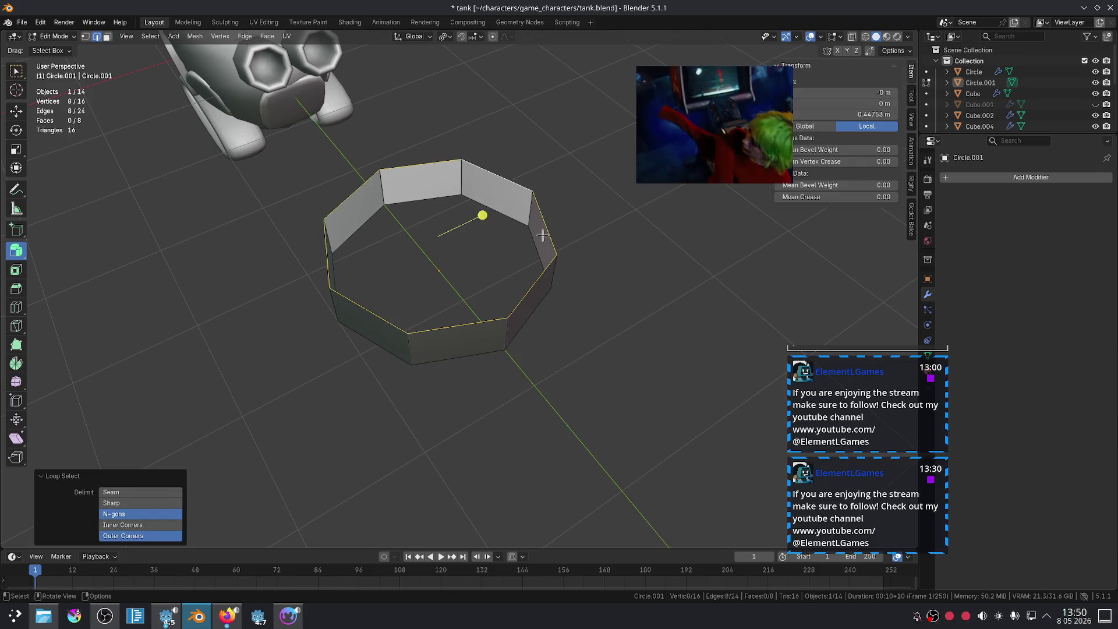
pyautogui.hotkey('ctrl', 'z')
pyautogui.hotkey('ctrl', 'z')
pyautogui.hotkey('ctrl', 'z')
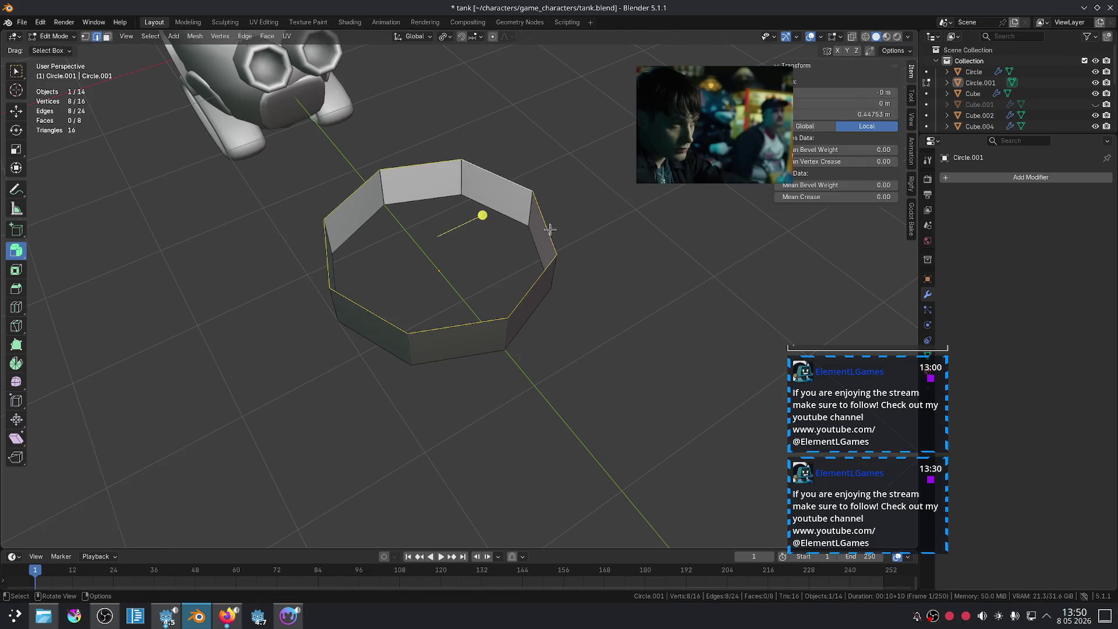
pyautogui.press('e')
pyautogui.press('s')
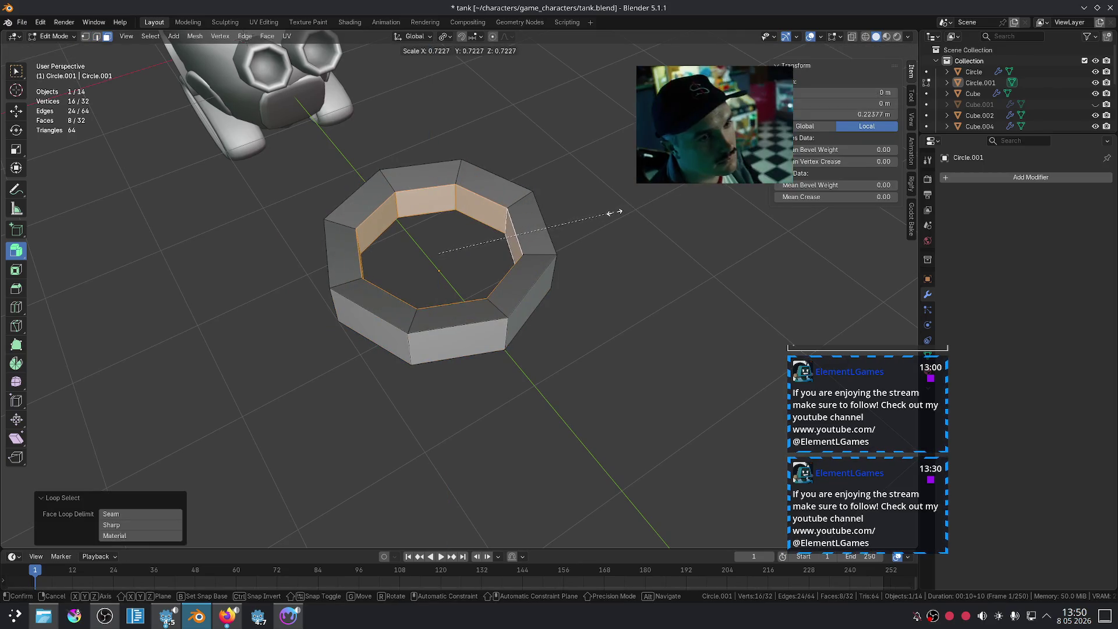
pyautogui.click(612, 211)
# - Checker-deselect the outer face loop and fatten alternate faces about 0.51 m into four teeth
pyautogui.scroll(-2, 585, 239)
pyautogui.keyDown('alt'); pyautogui.click(485, 280); pyautogui.keyUp('alt')
pyautogui.moveTo(485, 280); pyautogui.dragTo(319, 136, button='middle')
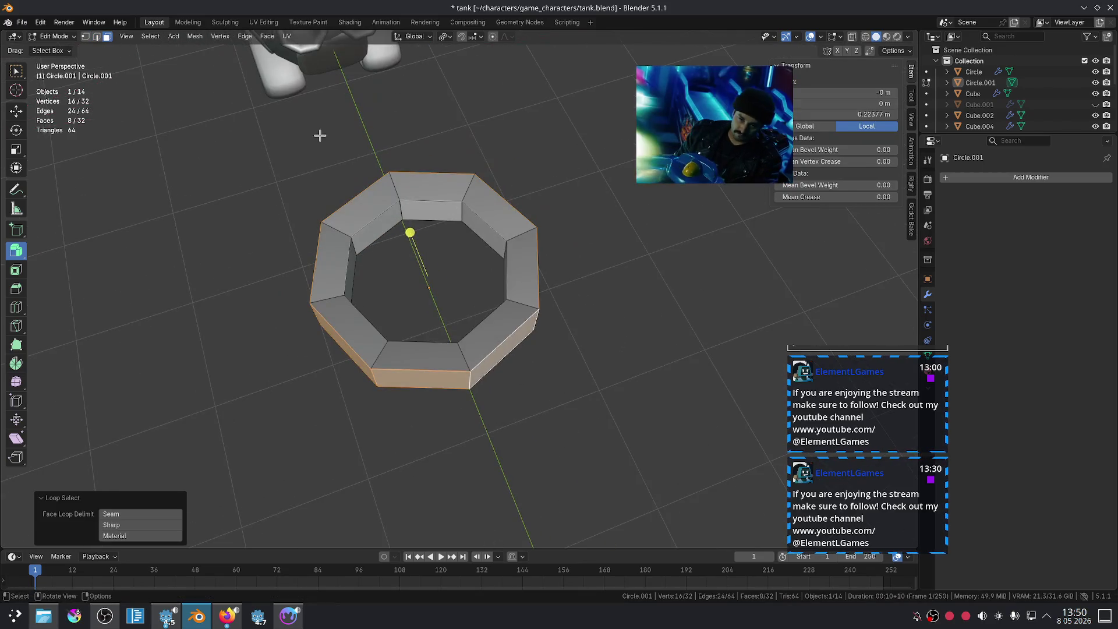
pyautogui.click(156, 42)
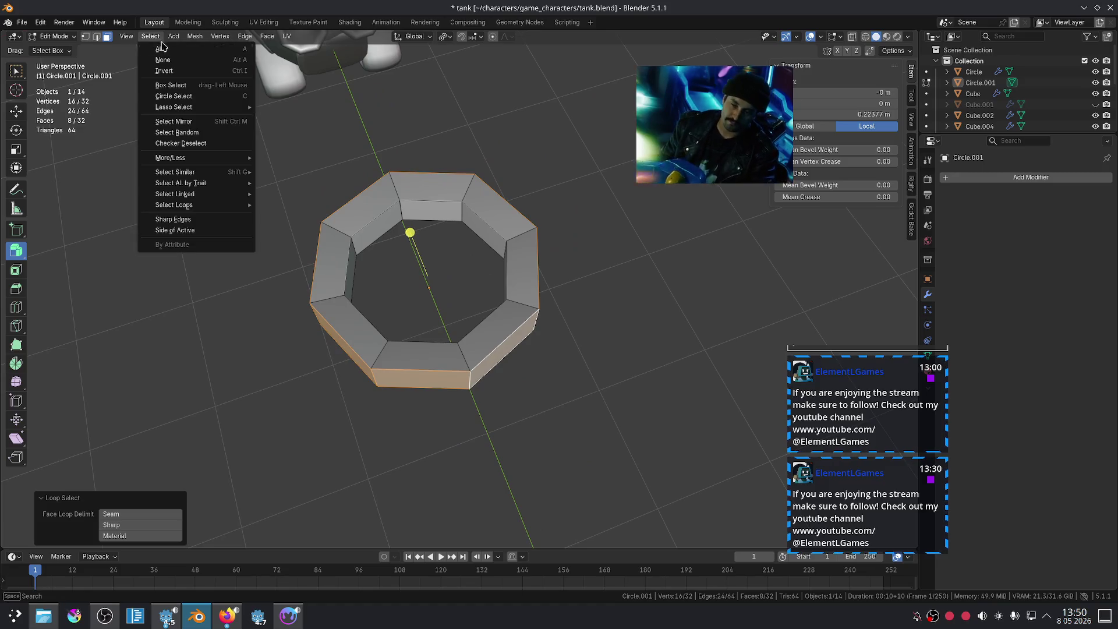
pyautogui.click(195, 147)
pyautogui.moveTo(434, 214); pyautogui.dragTo(534, 224, button='middle')
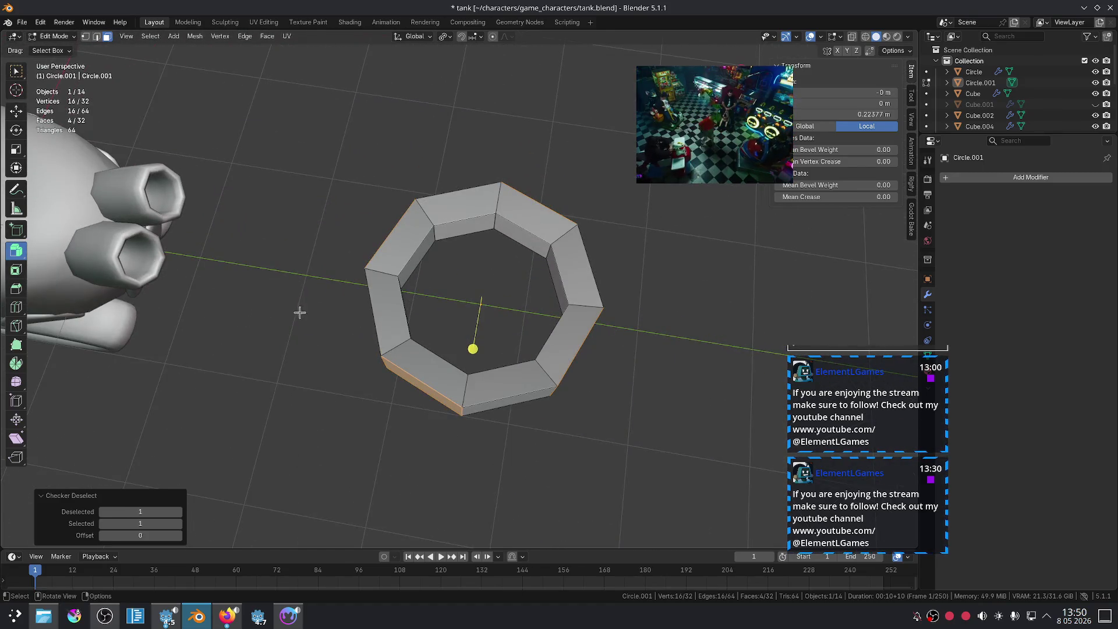
pyautogui.hotkey('alt', 's')
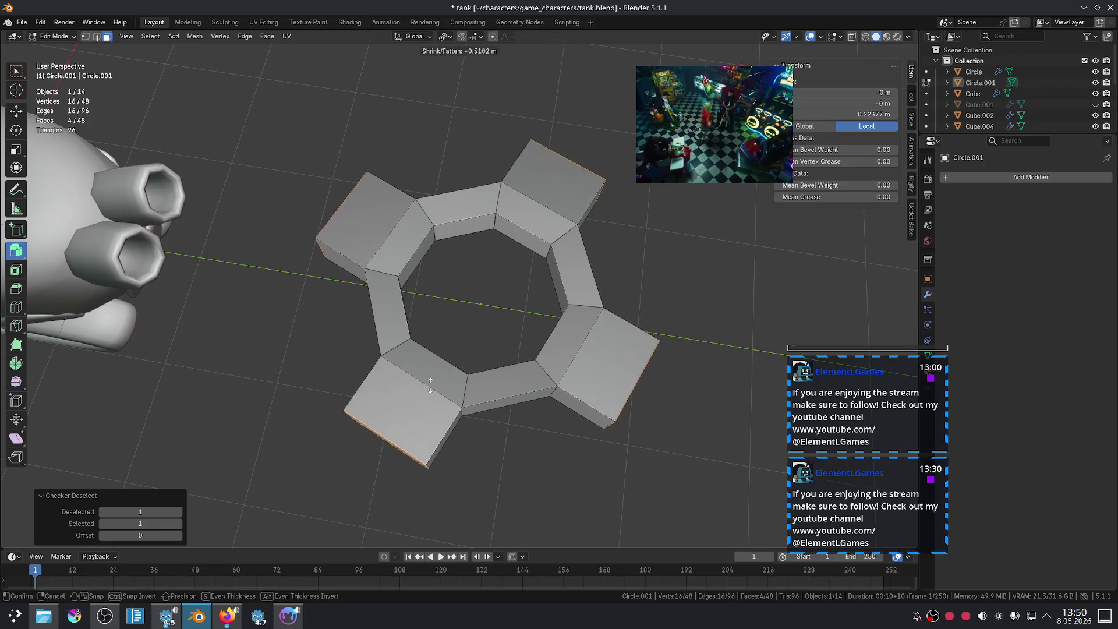
# - Finish pushing out the gear's four square teeth, then check it from front, side and top views
pyautogui.click(417, 388)
pyautogui.press('Tab')
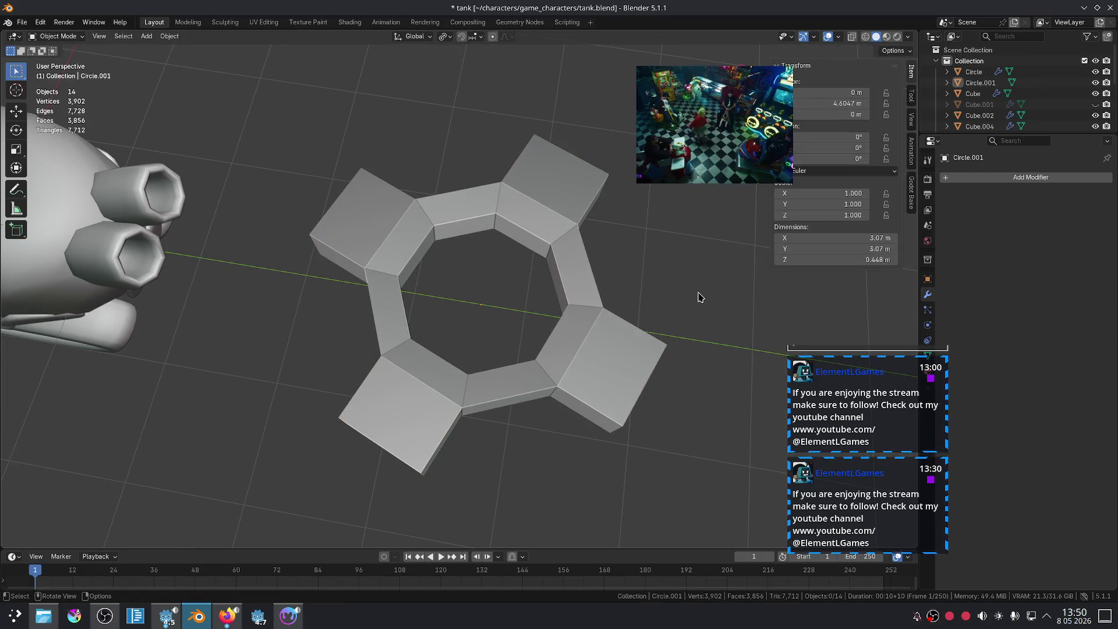
pyautogui.press('KP_1')
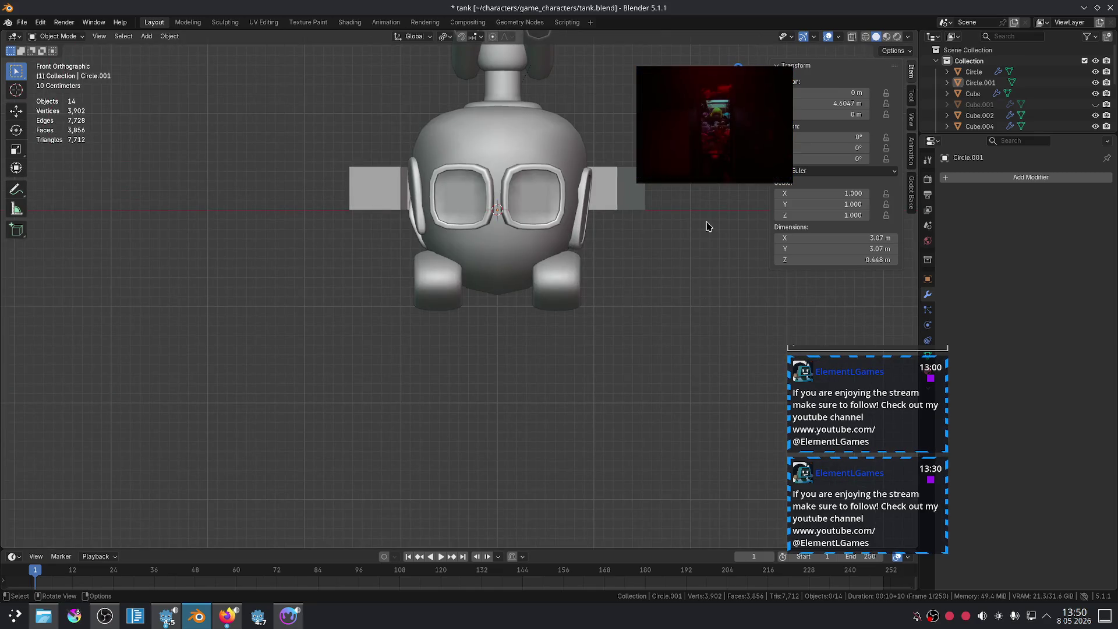
pyautogui.press('KP_3')
pyautogui.press('KP_7')
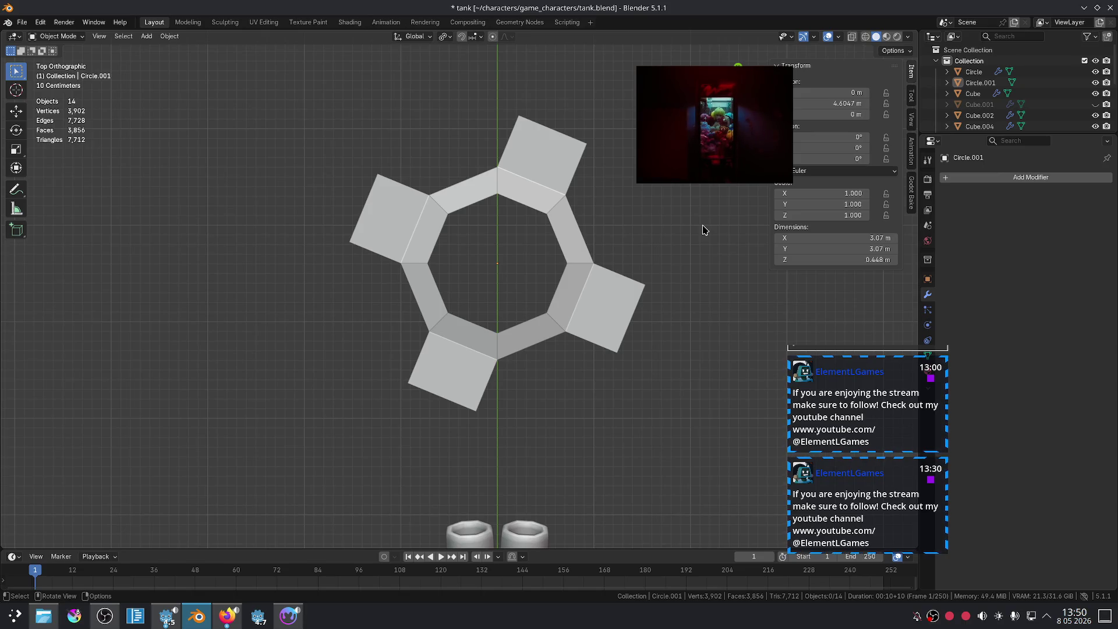
# - Select Circle.001, try a rotation and undo it, then orbit into a perspective view
pyautogui.click(561, 263)
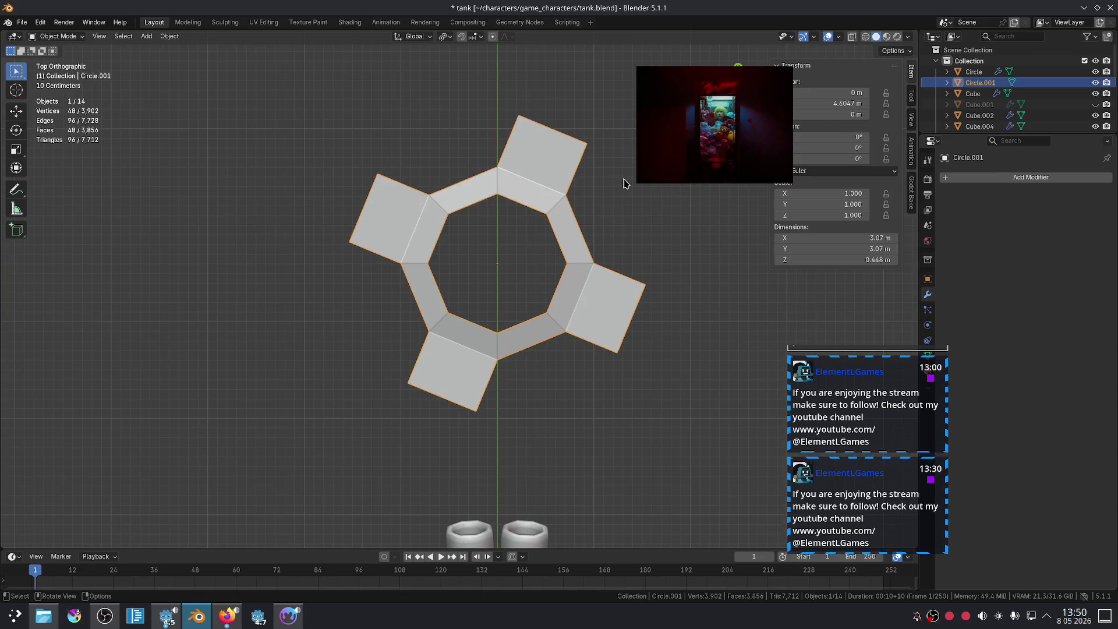
pyautogui.press('r')
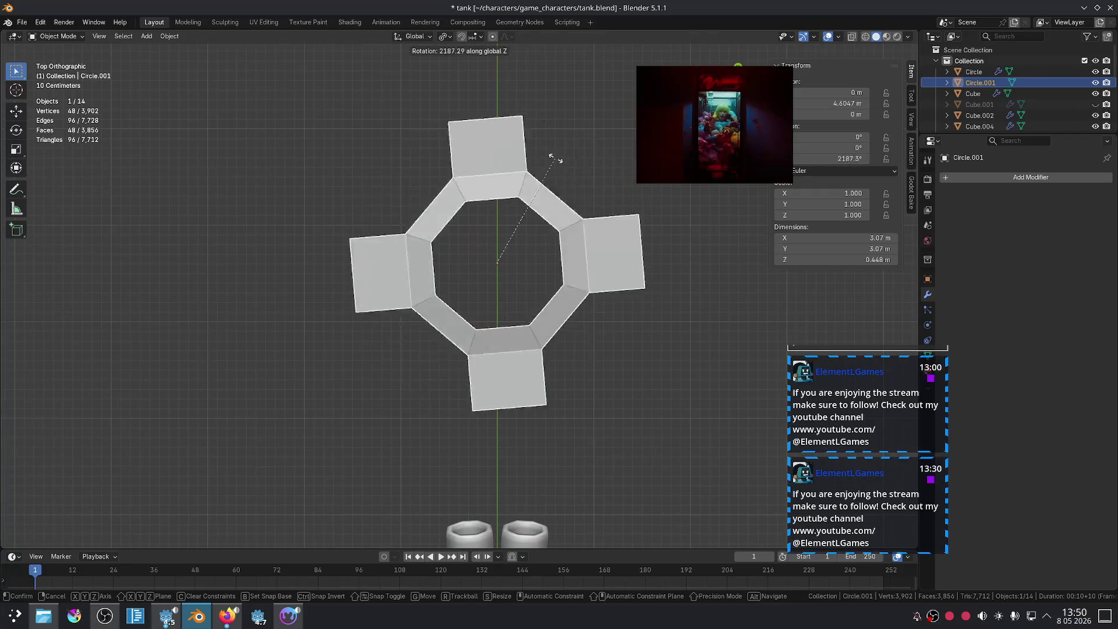
pyautogui.click(525, 338)
pyautogui.hotkey('ctrl', 'z')
pyautogui.scroll(-5, 602, 321)
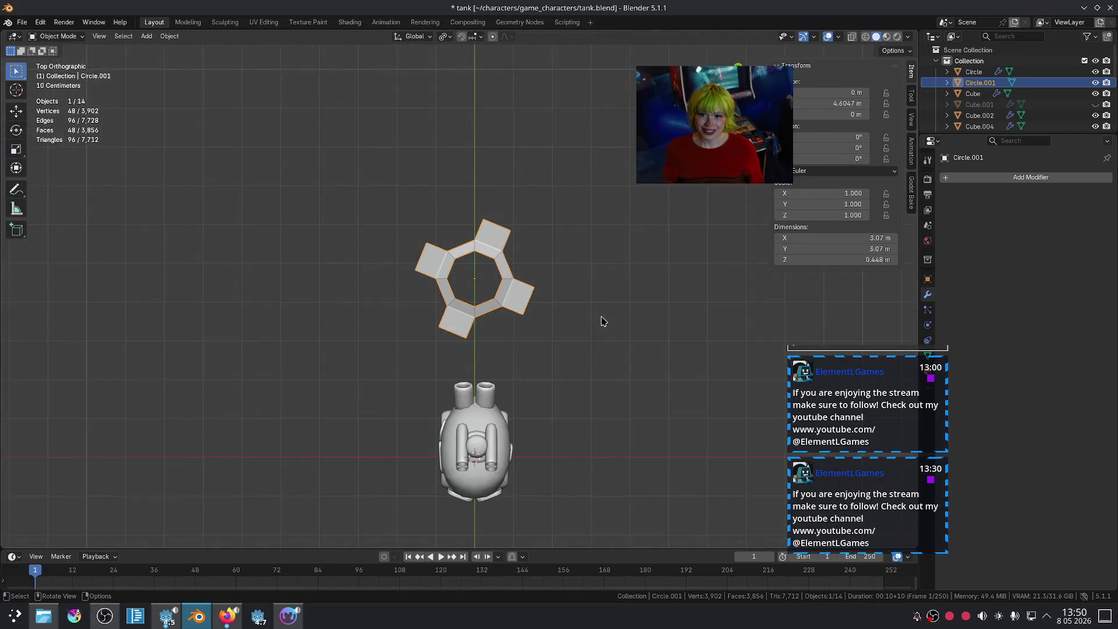
pyautogui.scroll(4, 603, 321)
pyautogui.scroll(1, 609, 300)
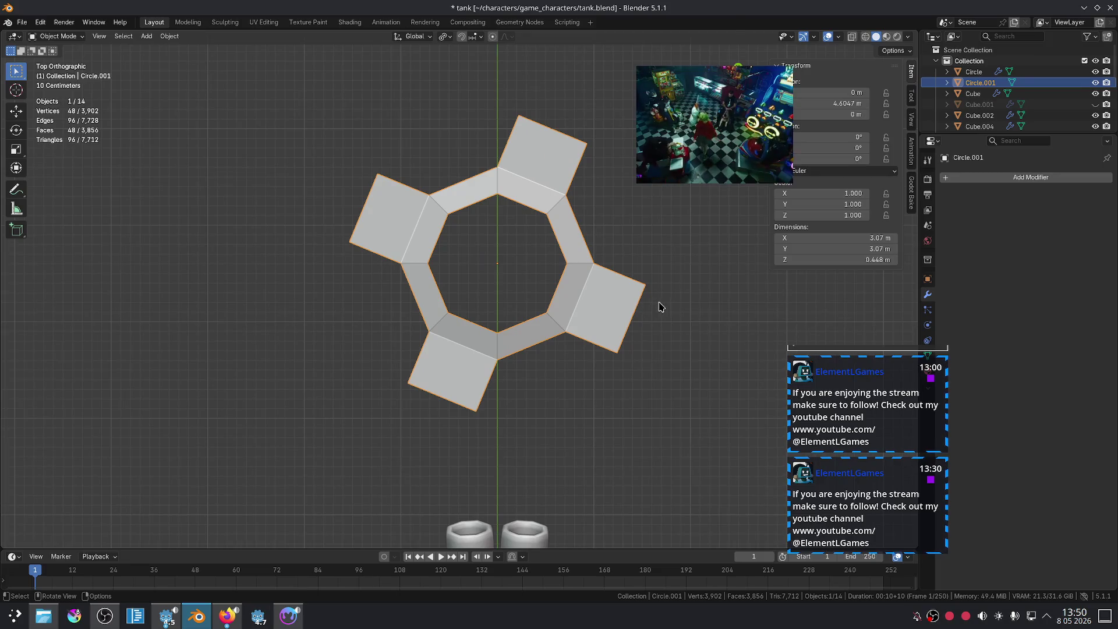
pyautogui.moveTo(660, 307); pyautogui.dragTo(609, 330, button='middle')
# - Shrink the teeth's outer end faces so the four teeth taper into spikes
pyautogui.press('Tab')
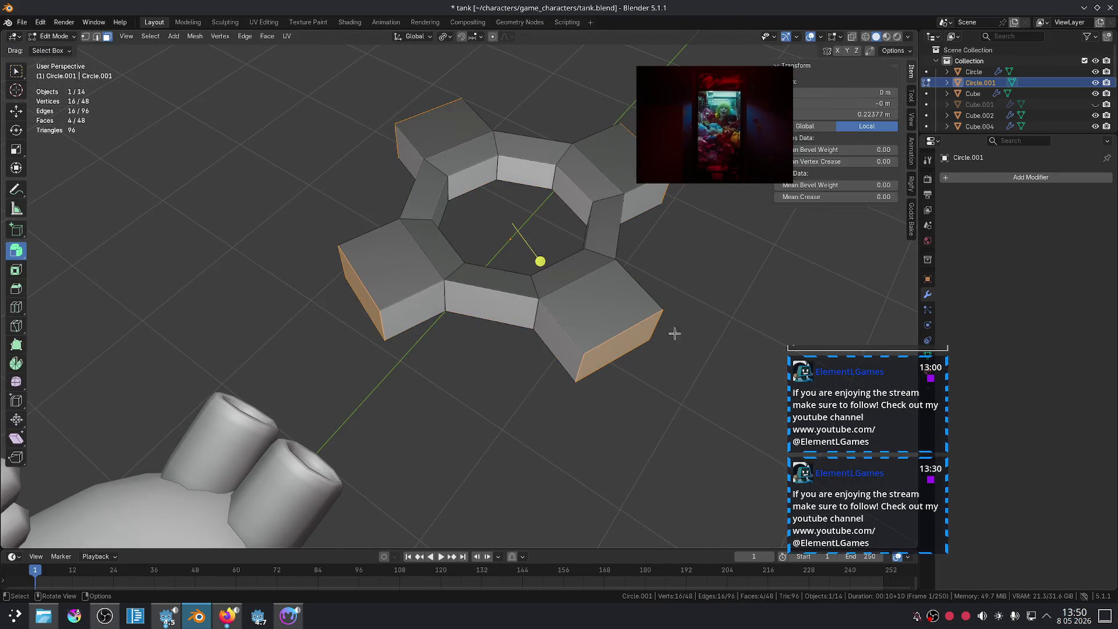
pyautogui.press('s')
pyautogui.click(537, 257)
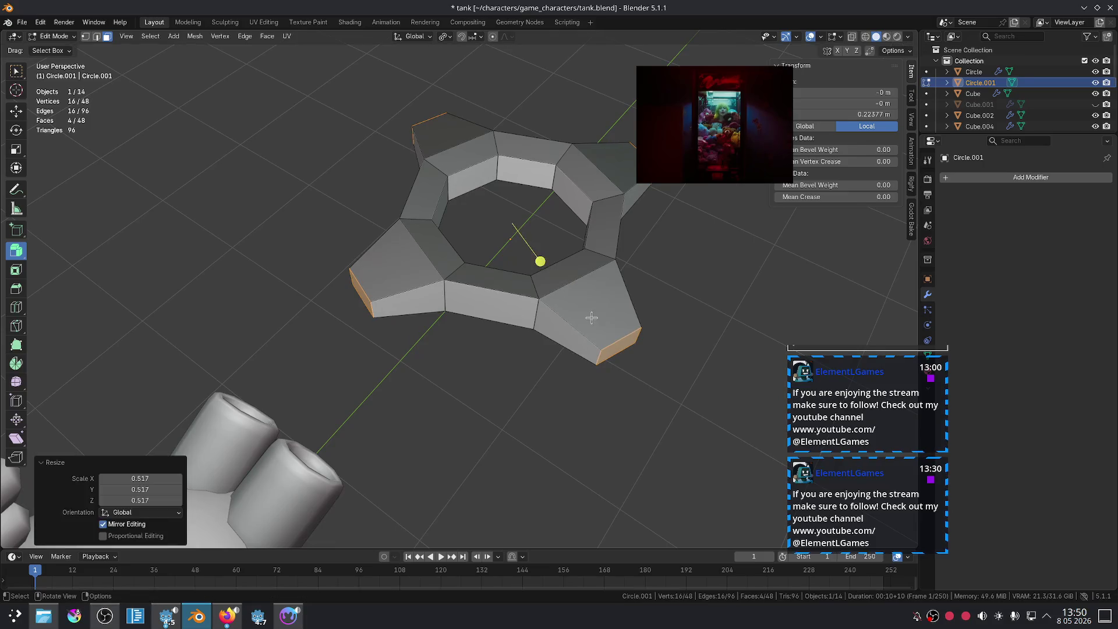
pyautogui.press('Tab')
pyautogui.moveTo(536, 257)
pyautogui.mouseDown(button='middle')
pyautogui.moveTo(533, 462)
pyautogui.moveTo(564, 379)
pyautogui.moveTo(641, 358)
pyautogui.moveTo(641, 324)
pyautogui.moveTo(619, 294)
pyautogui.moveTo(546, 299)
pyautogui.moveTo(585, 324)
pyautogui.mouseUp(button='middle')
# - From the top view, scale the whole gear object down to 0.178
pyautogui.press('KP_7')
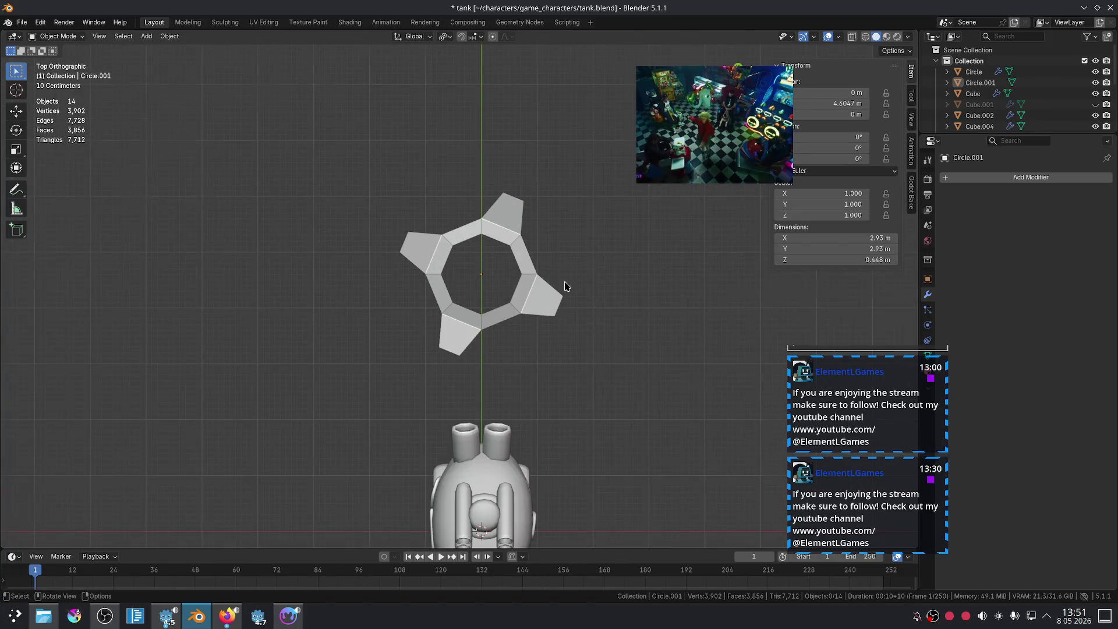
pyautogui.scroll(-4, 564, 287)
pyautogui.scroll(3, 519, 267)
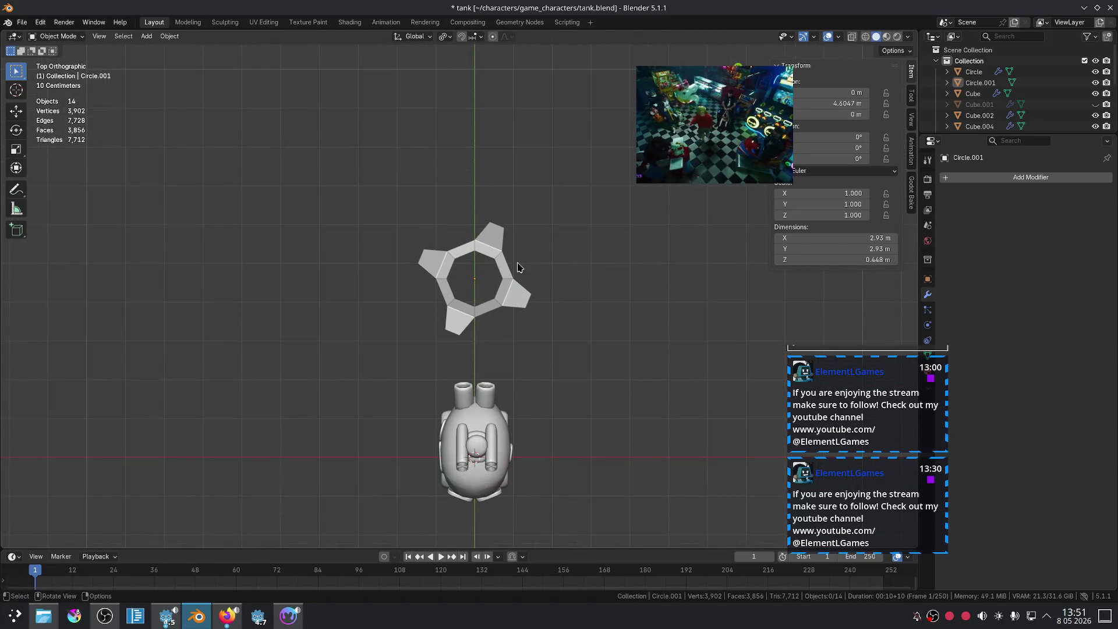
pyautogui.click(498, 288)
pyautogui.scroll(3, 498, 288)
pyautogui.press('s')
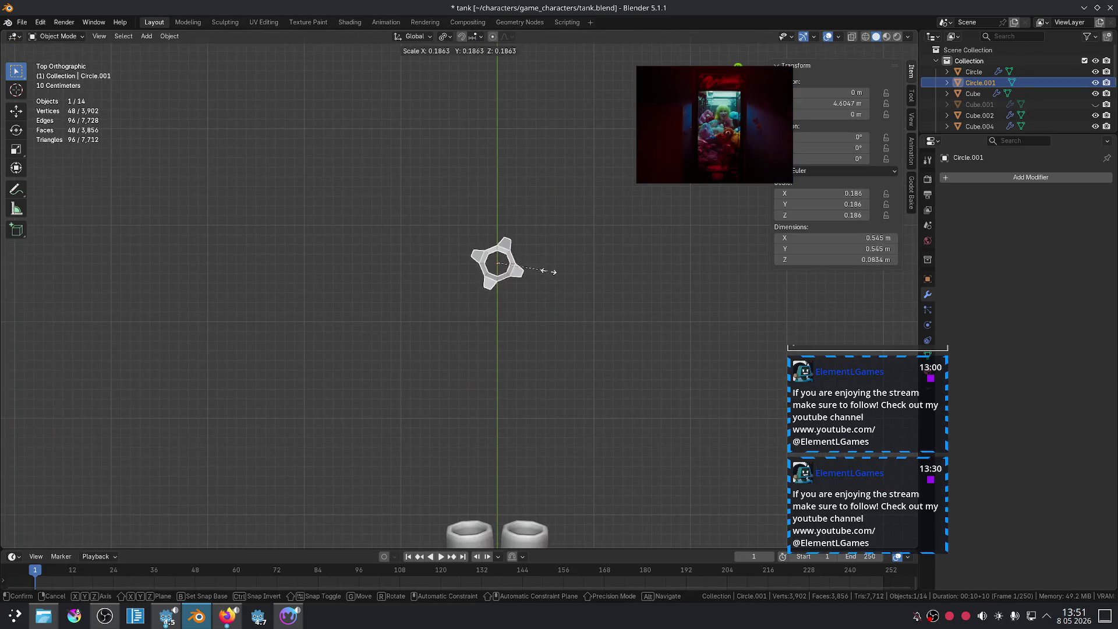
pyautogui.click(547, 274)
pyautogui.moveTo(546, 274); pyautogui.dragTo(532, 246, button='middle')
# - Narrow the centre hole by scaling the inner face ring to 0.708, then rescale the outer loop
pyautogui.press('KP_Decimal')
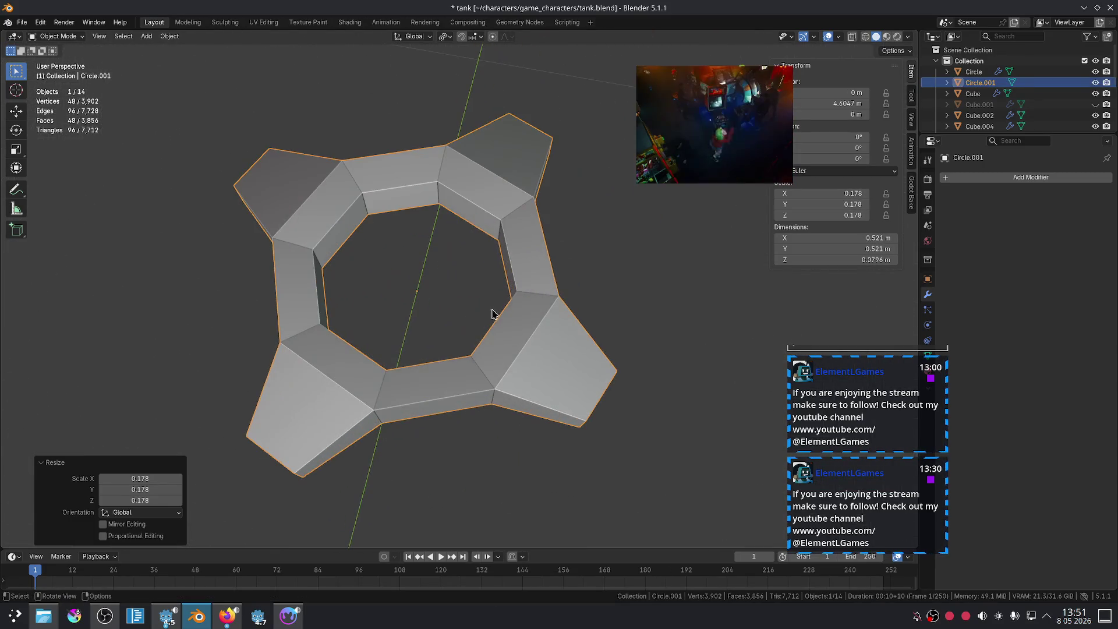
pyautogui.keyDown('alt'); pyautogui.click(497, 234); pyautogui.keyUp('alt')
pyautogui.press('s')
pyautogui.click(652, 256)
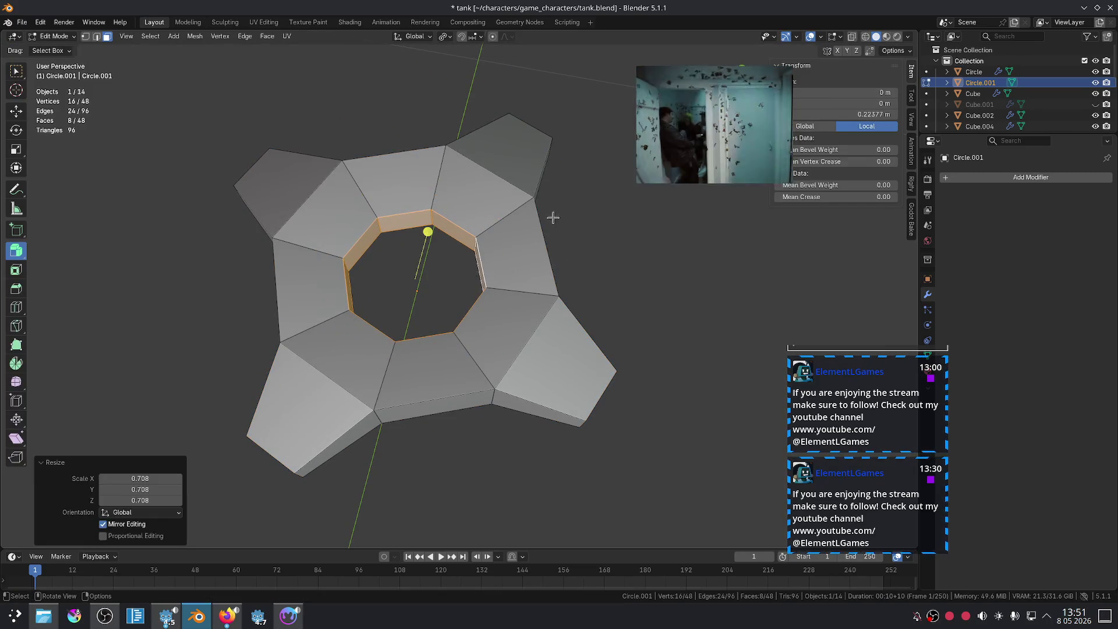
pyautogui.moveTo(553, 224); pyautogui.dragTo(483, 194, button='middle')
pyautogui.keyDown('alt'); pyautogui.click(427, 155); pyautogui.keyUp('alt')
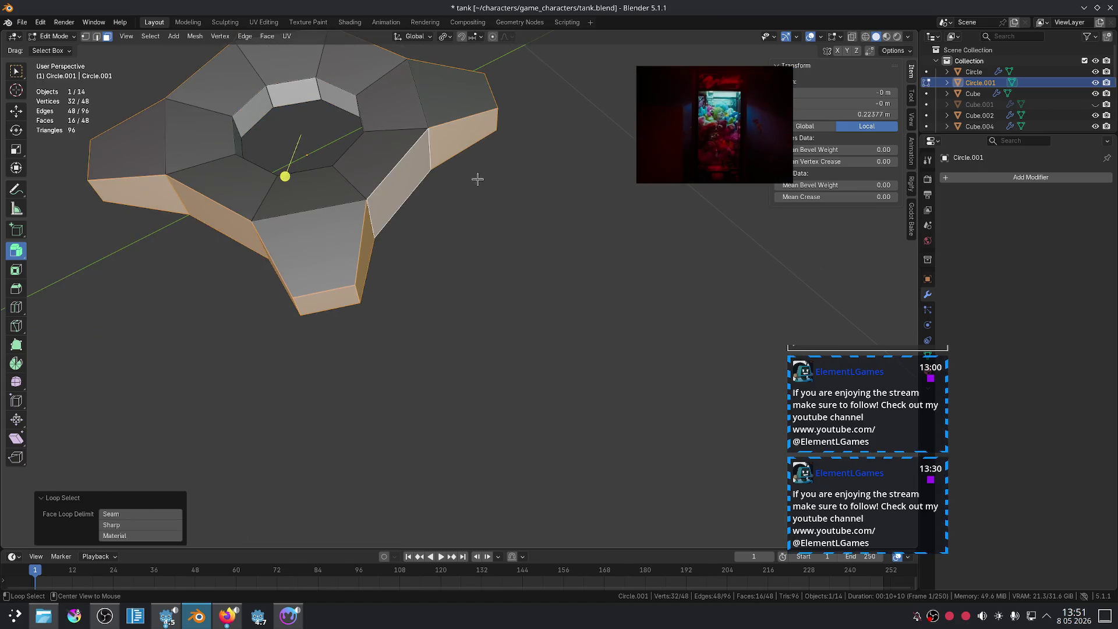
pyautogui.press('s')
pyautogui.click(466, 170)
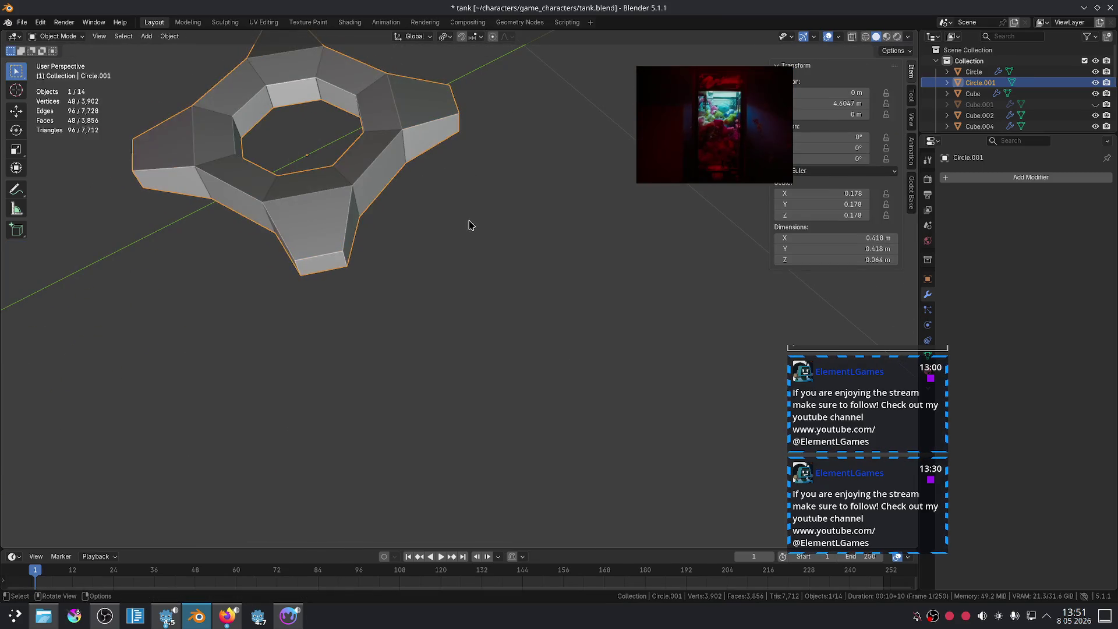
pyautogui.press('Tab')
pyautogui.press('KP_1')
# - Rotate the spiky gear 90° around Y so it stands upright
pyautogui.scroll(-4, 445, 234)
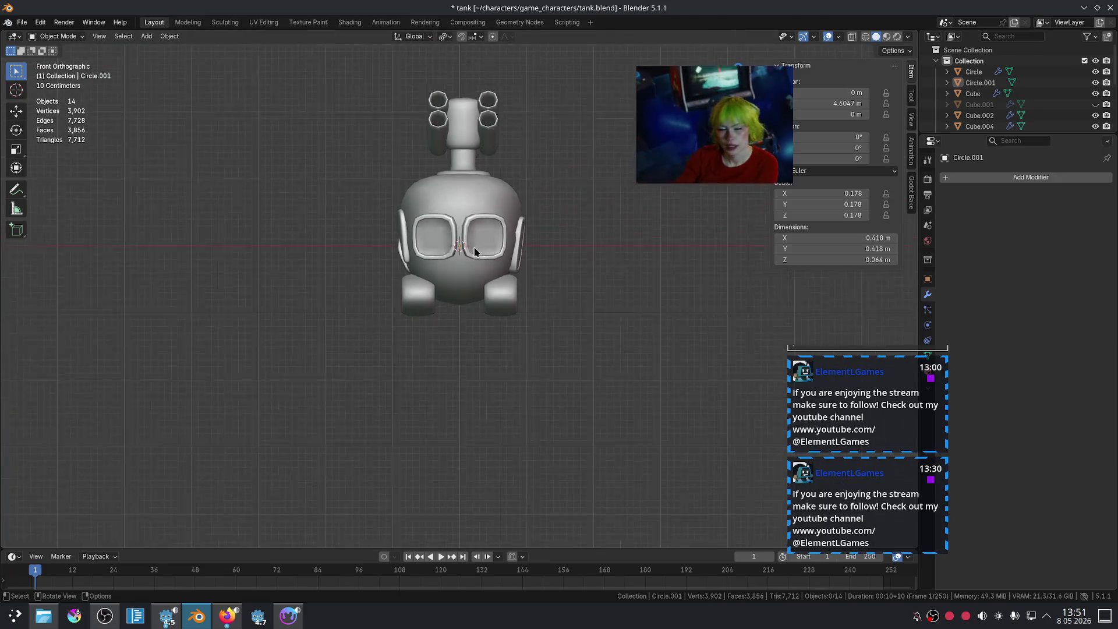
pyautogui.moveTo(444, 233); pyautogui.dragTo(444, 241, button='middle')
pyautogui.click(445, 258)
pyautogui.press('Tab')
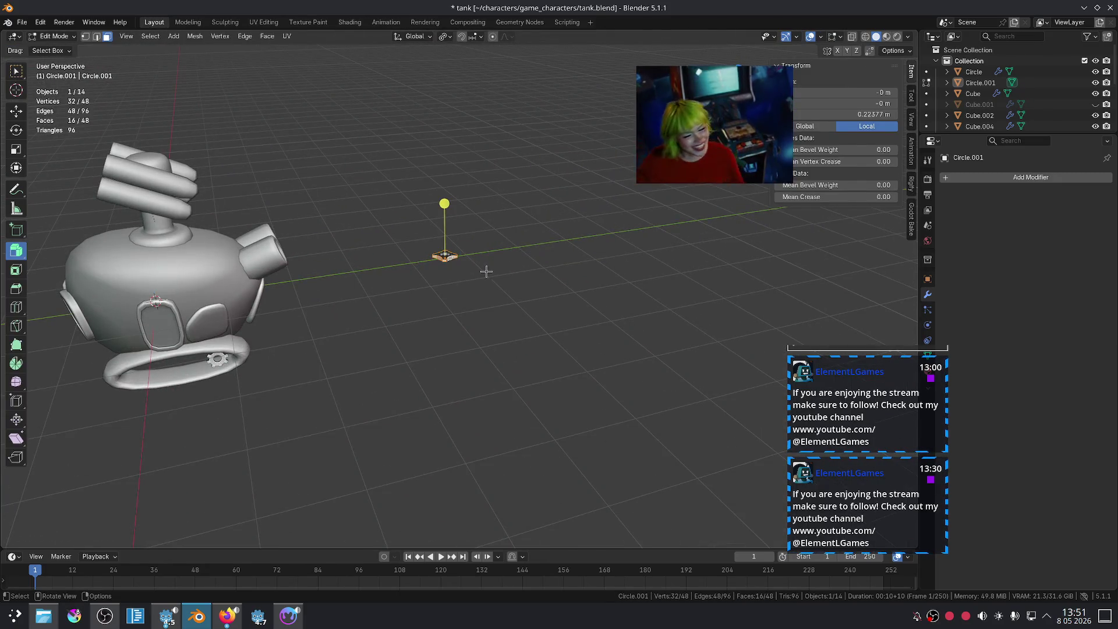
pyautogui.press('Tab')
pyautogui.press('r')
pyautogui.press('x')
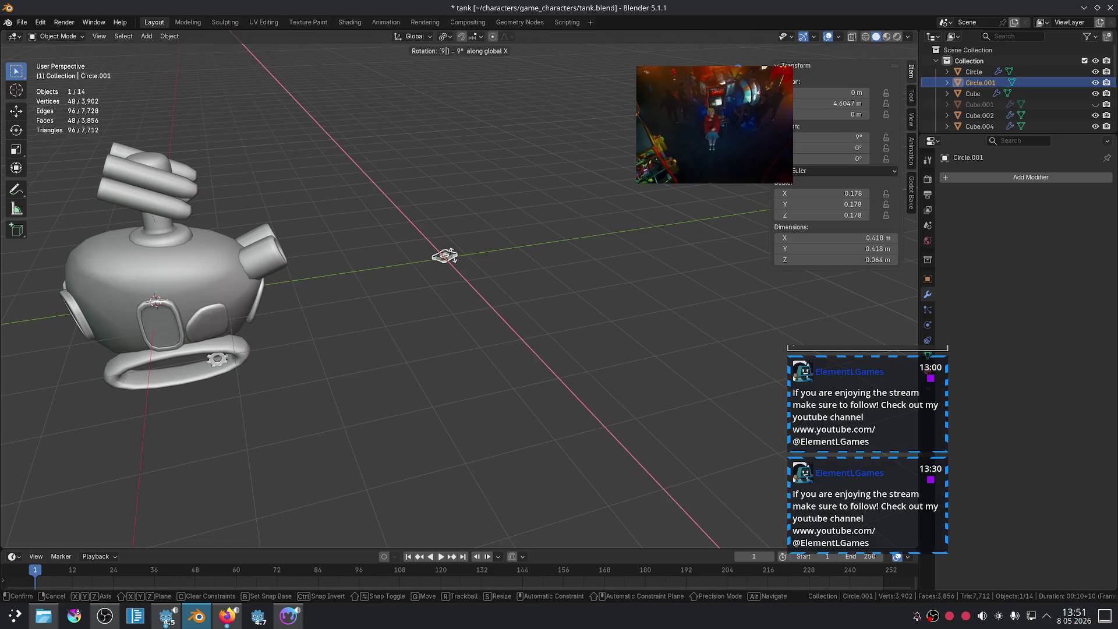
pyautogui.press('y')
pyautogui.click(453, 260)
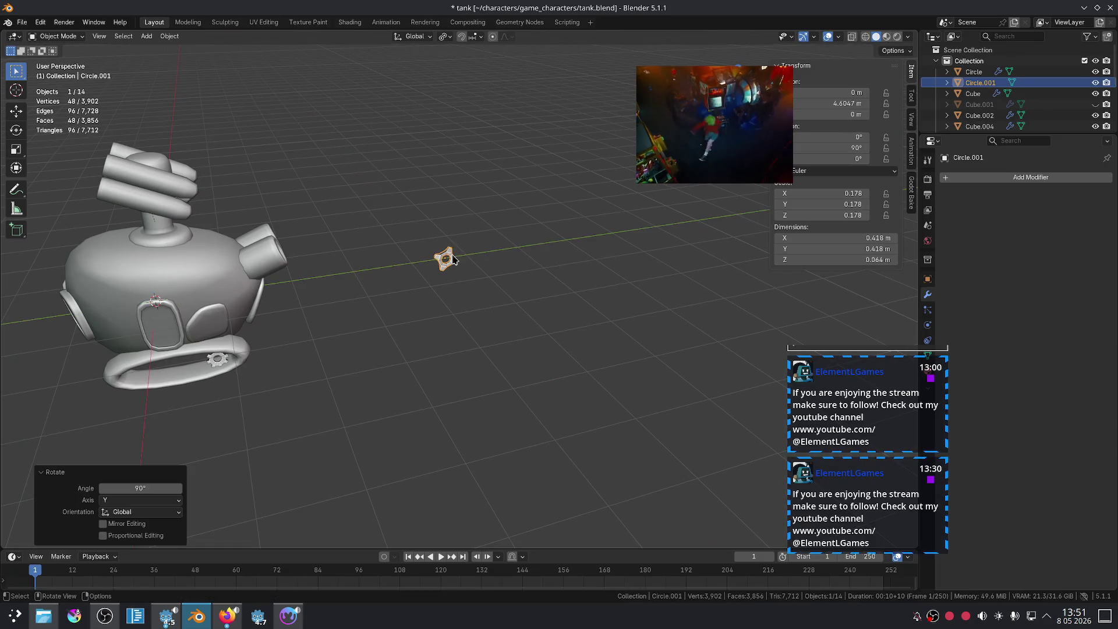
# - Move the gear along Y toward the tank and drop it to the tread loop's height
pyautogui.moveTo(609, 253); pyautogui.dragTo(515, 249, button='middle')
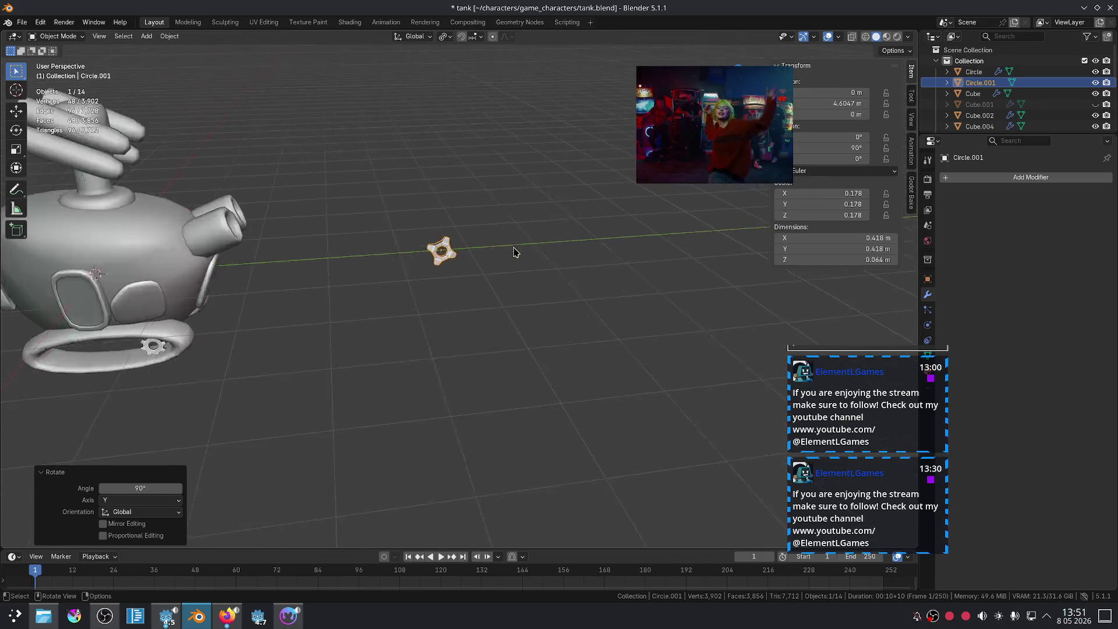
pyautogui.press('g')
pyautogui.press('y')
pyautogui.click(138, 267)
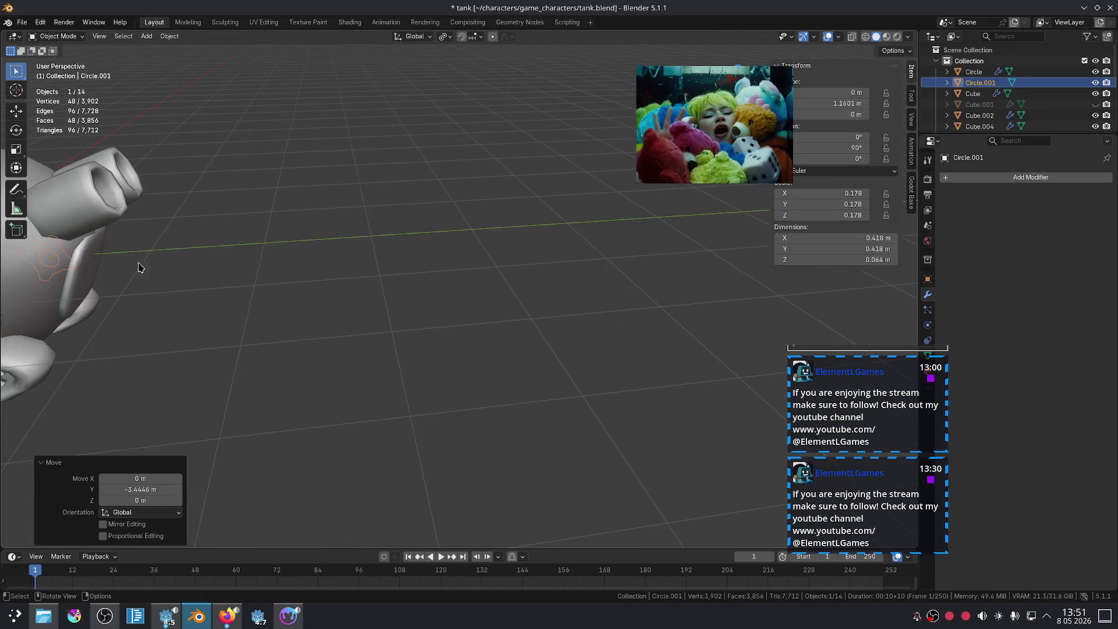
pyautogui.scroll(5, 412, 231)
pyautogui.press('g')
pyautogui.press('z')
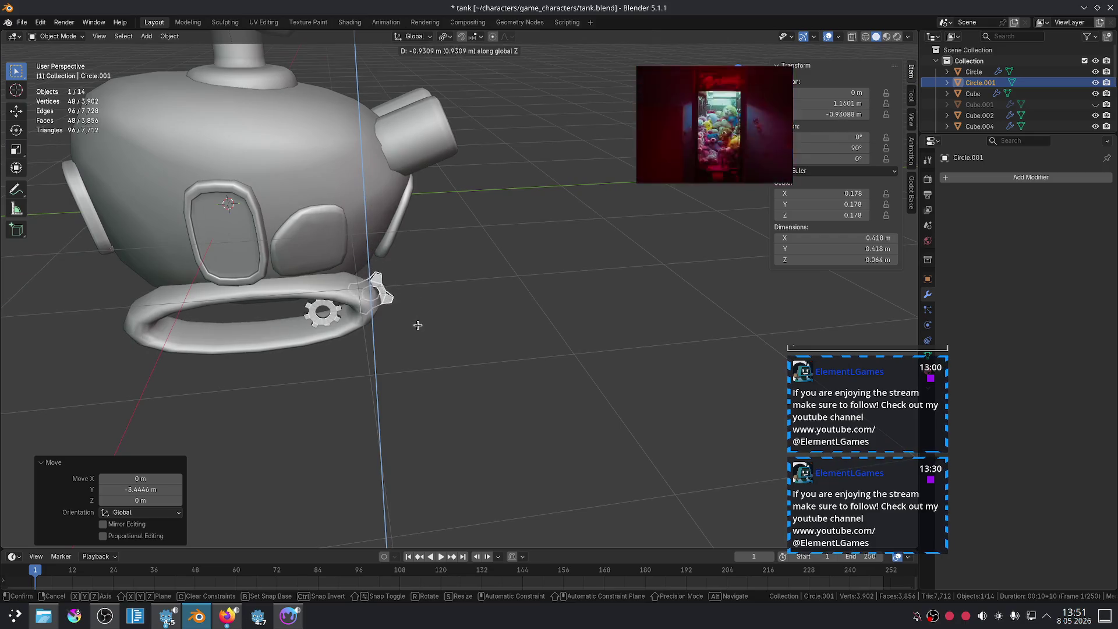
pyautogui.click(418, 333)
# - Position the gear inside the tread loop along Y and beside the other gear along X
pyautogui.press('g')
pyautogui.press('z')
pyautogui.press('y')
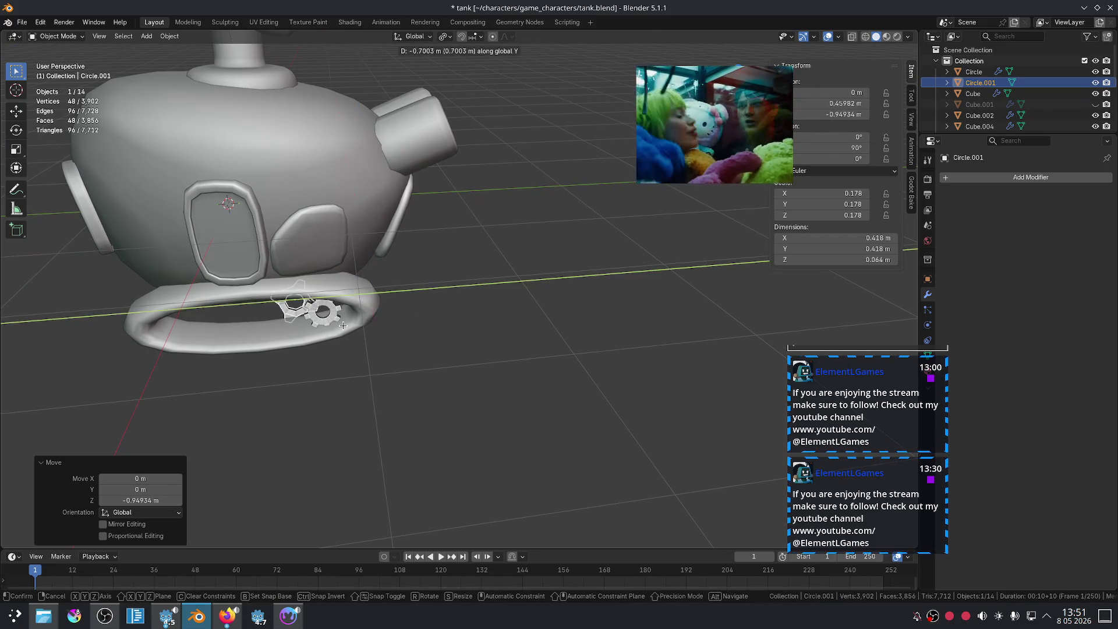
pyautogui.click(330, 329)
pyautogui.moveTo(330, 329); pyautogui.dragTo(442, 305, button='middle')
pyautogui.press('g')
pyautogui.press('x')
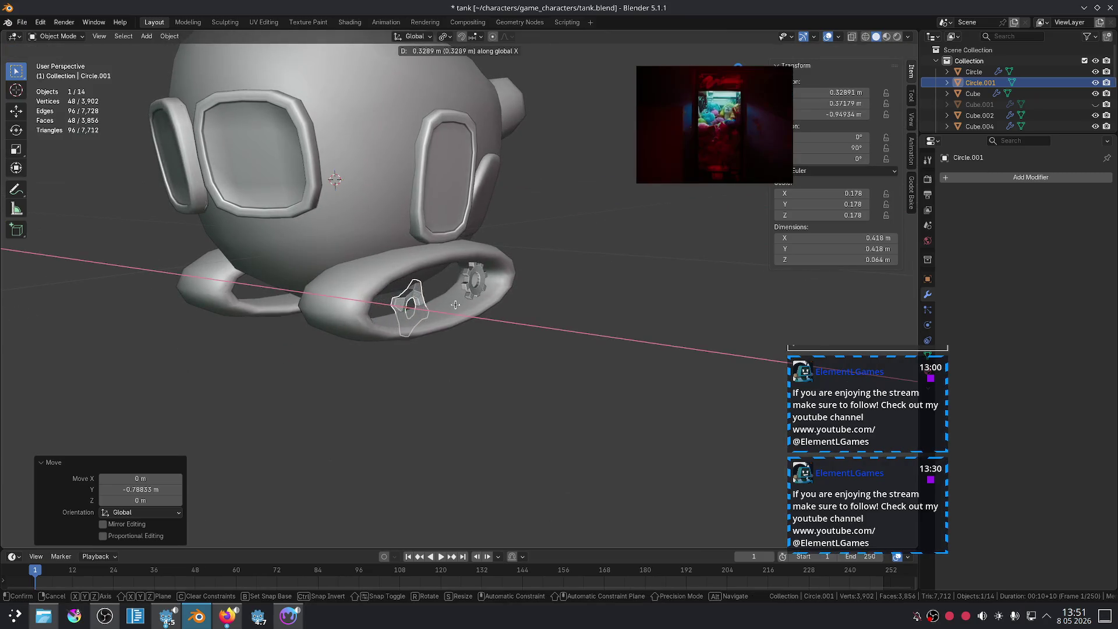
pyautogui.click(490, 308)
pyautogui.press('g')
pyautogui.press('z')
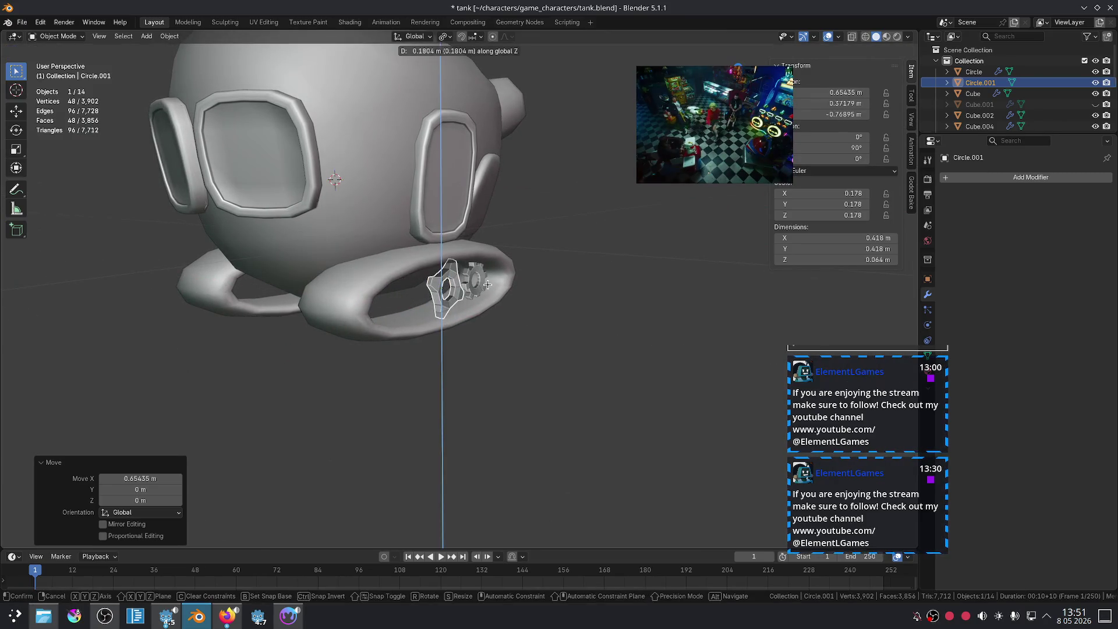
pyautogui.press('Escape')
# - Shrink the gear to 0.139, nudge it up slightly, deselect it, and bring the stream browser forward
pyautogui.press('s')
pyautogui.click(554, 295)
pyautogui.moveTo(554, 295)
pyautogui.mouseDown(button='middle')
pyautogui.moveTo(523, 312)
pyautogui.moveTo(426, 322)
pyautogui.moveTo(569, 312)
pyautogui.mouseUp(button='middle')
pyautogui.press('g')
pyautogui.press('z')
pyautogui.click(565, 309)
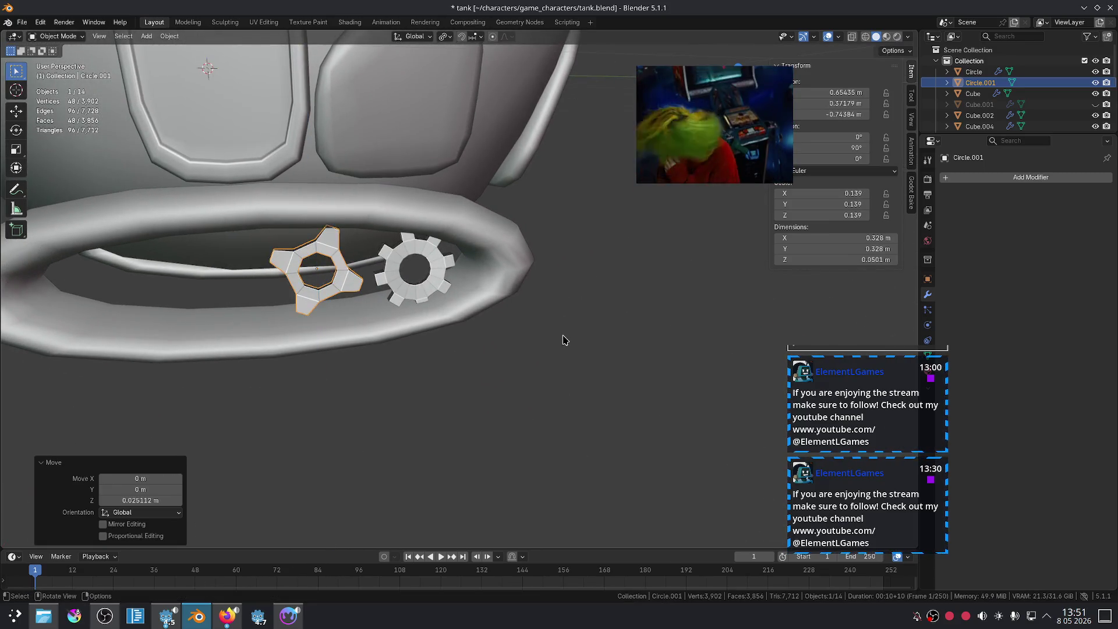
pyautogui.click(563, 339)
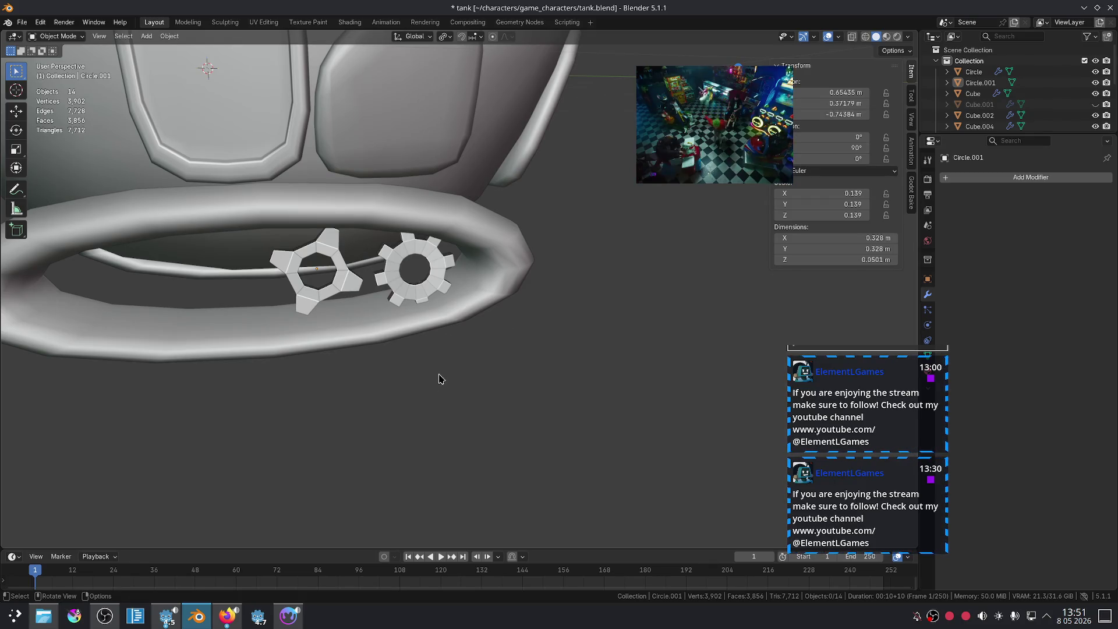
pyautogui.click(233, 625)
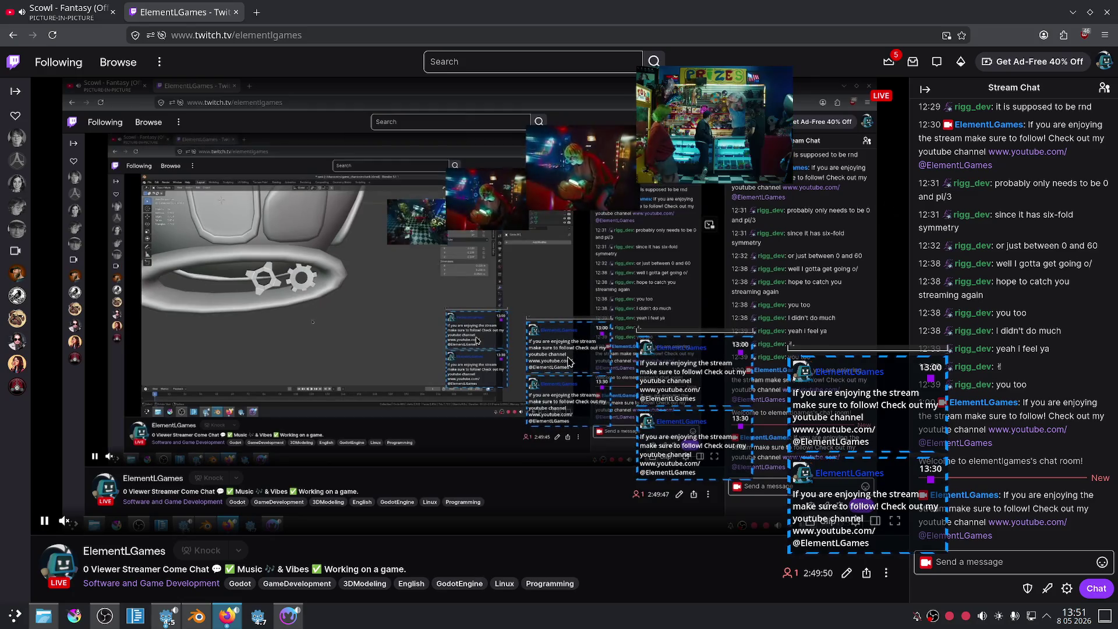
pyautogui.click(225, 623)
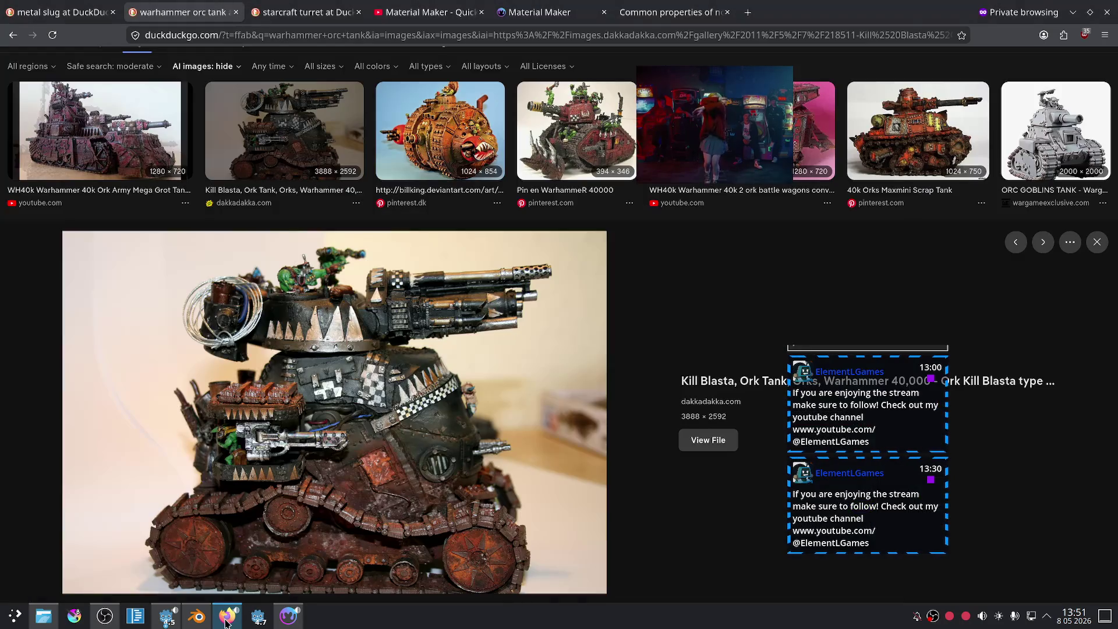
pyautogui.click(549, 6)
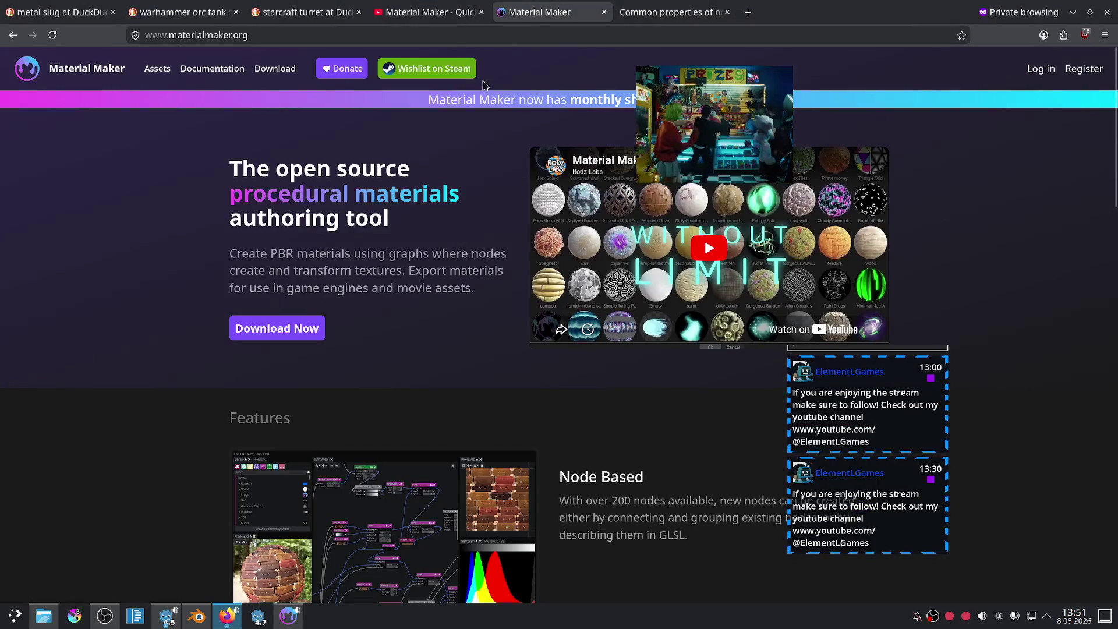
pyautogui.click(430, 11)
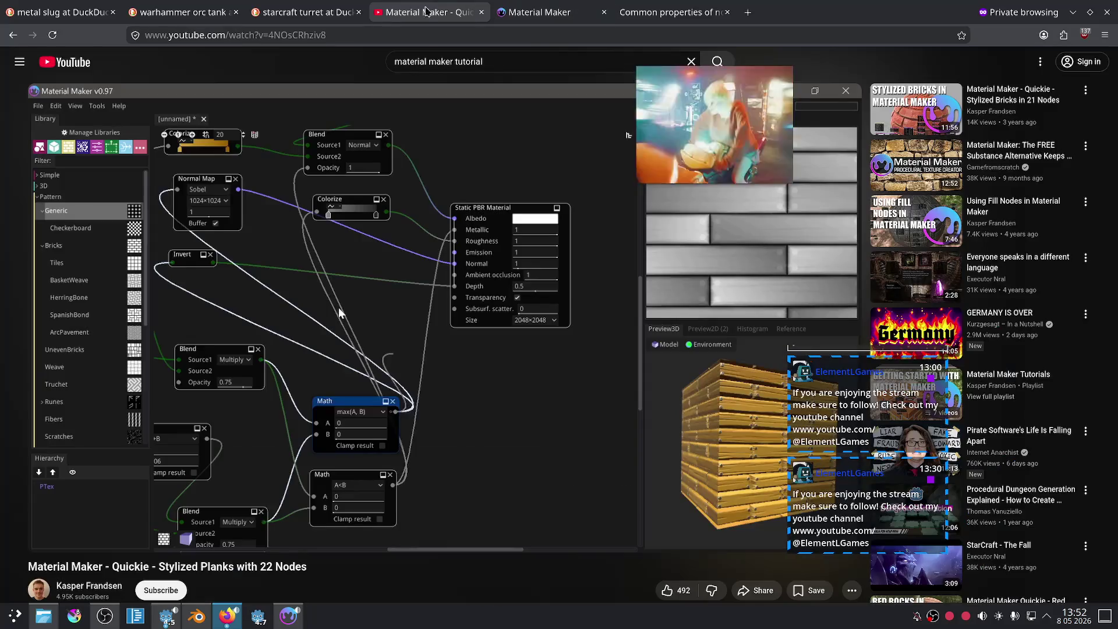
pyautogui.click(296, 7)
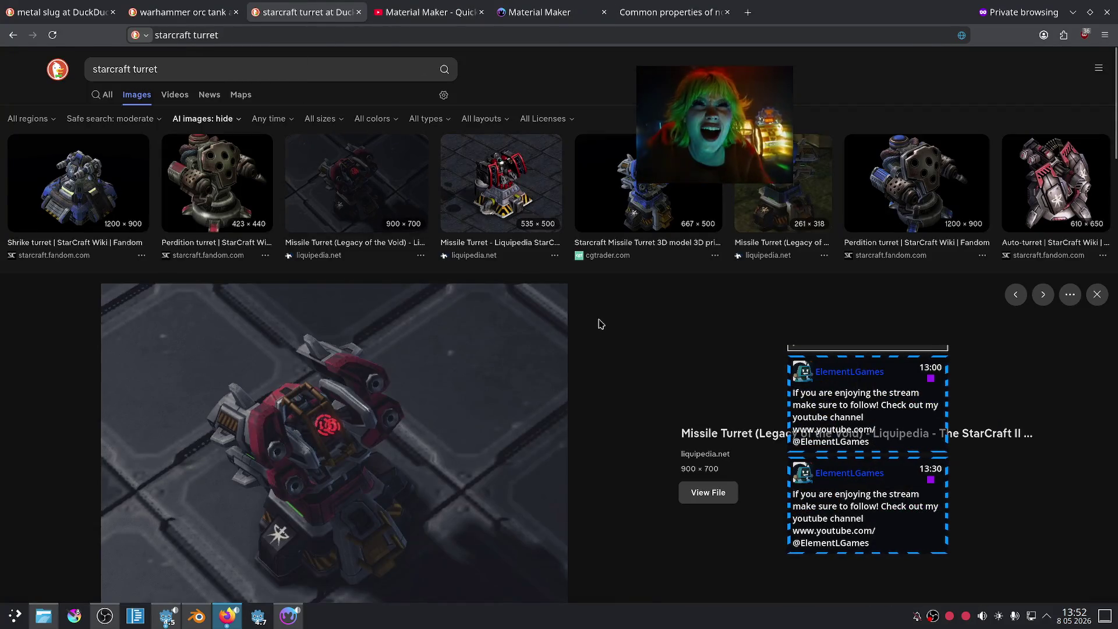
pyautogui.click(181, 12)
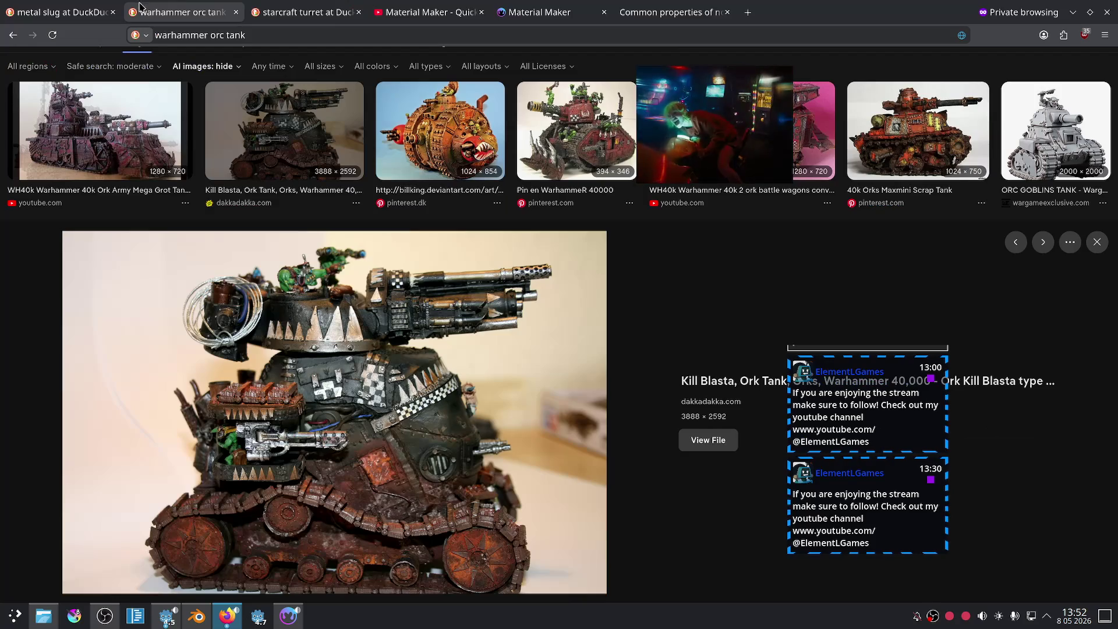
pyautogui.scroll(-3, 519, 438)
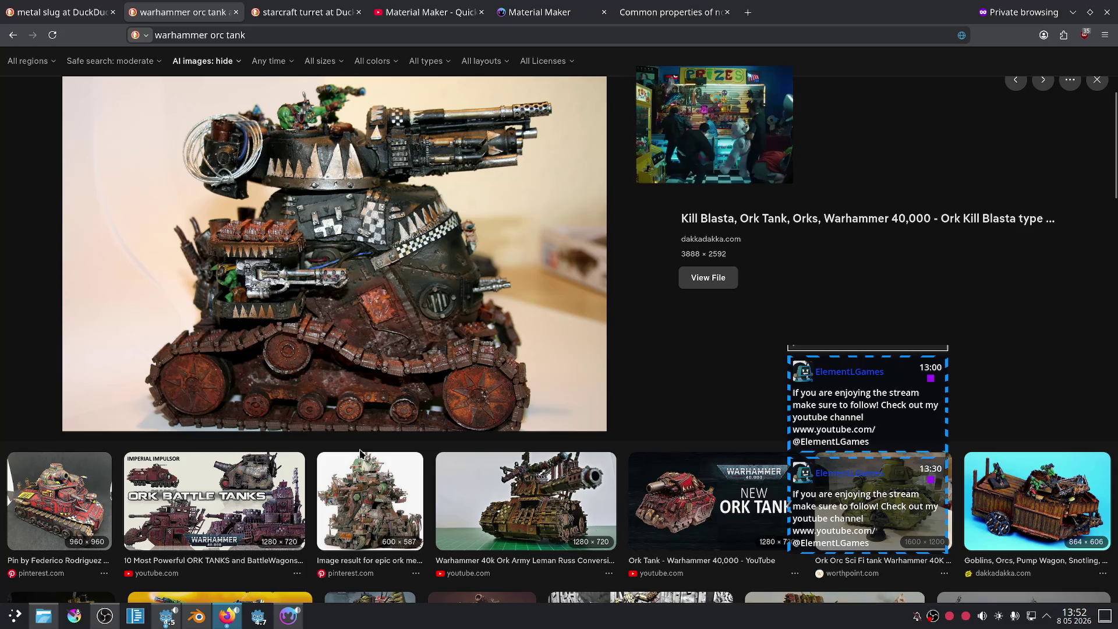
pyautogui.click(288, 616)
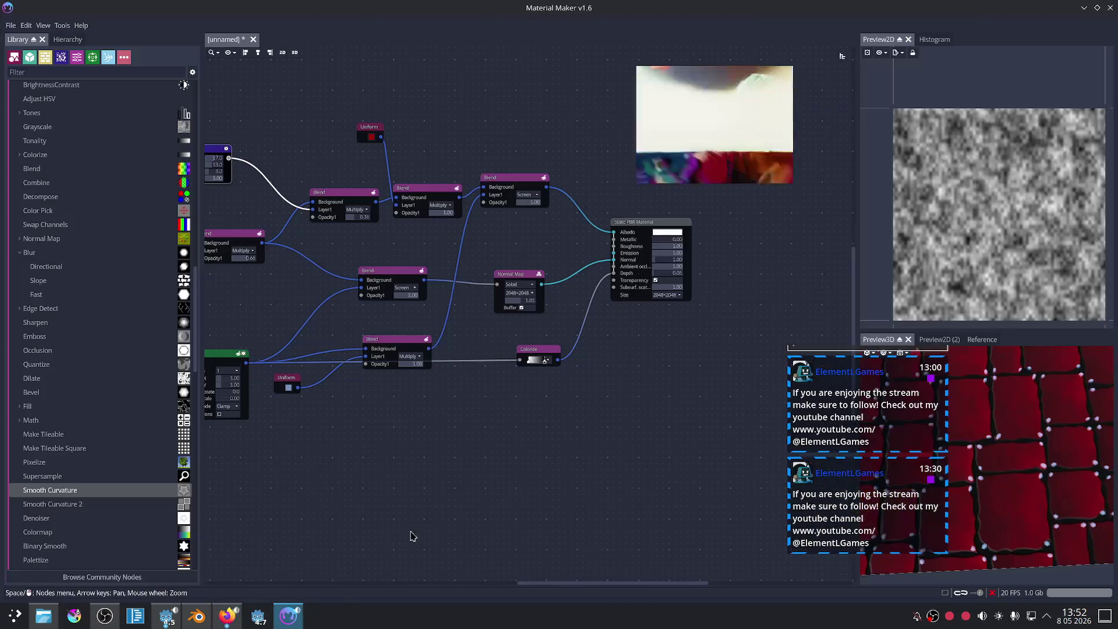
pyautogui.click(211, 615)
# - Select the spiky gear and try Z rotations, cancelling to keep its original orientation
pyautogui.scroll(-3, 535, 317)
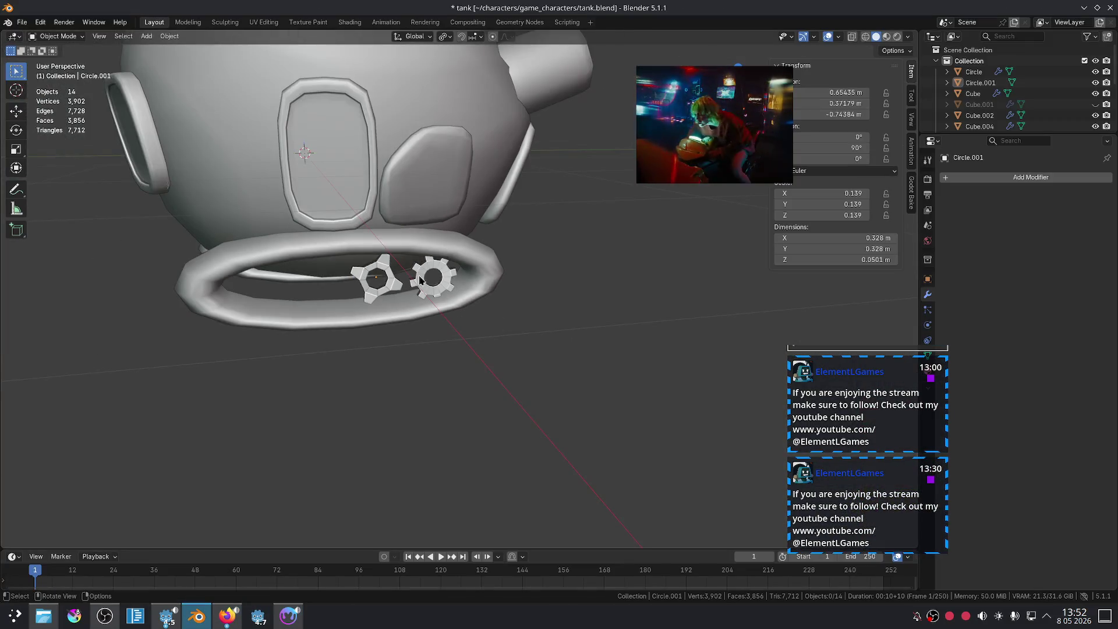
pyautogui.scroll(3, 393, 281)
pyautogui.click(345, 284)
pyautogui.press('r')
pyautogui.press('z')
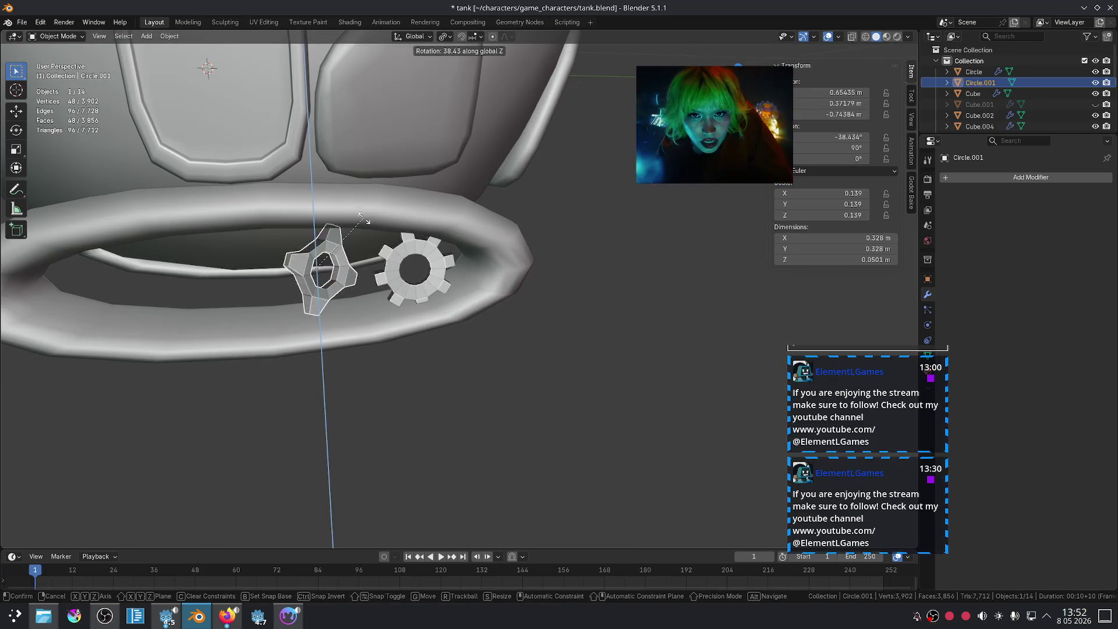
pyautogui.press('Escape')
pyautogui.press('r')
pyautogui.press('z')
pyautogui.press('z')
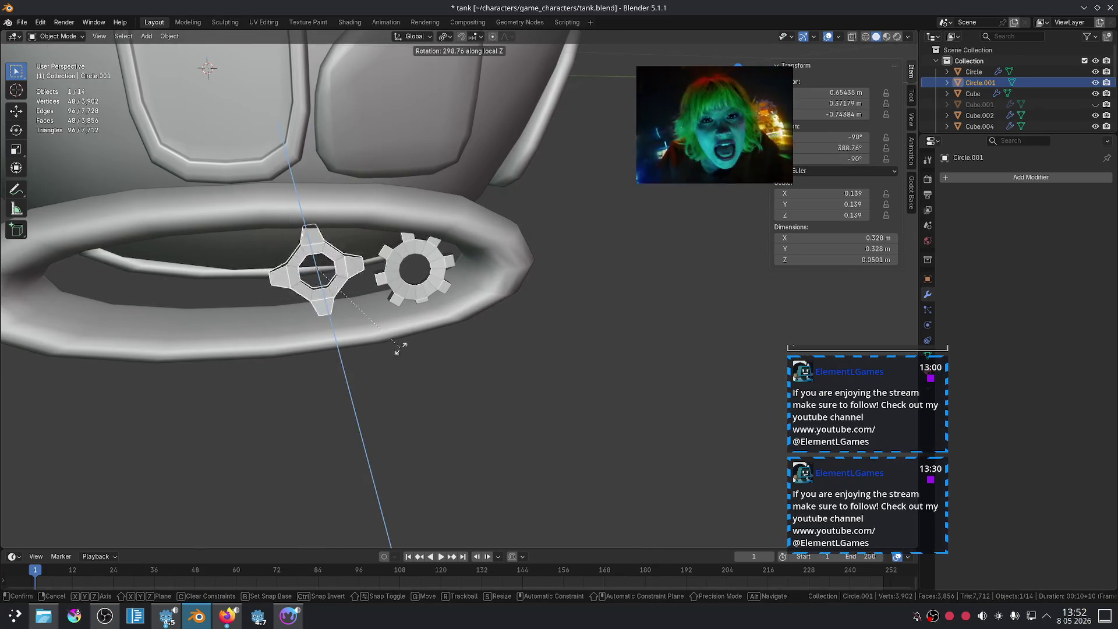
pyautogui.press('Escape')
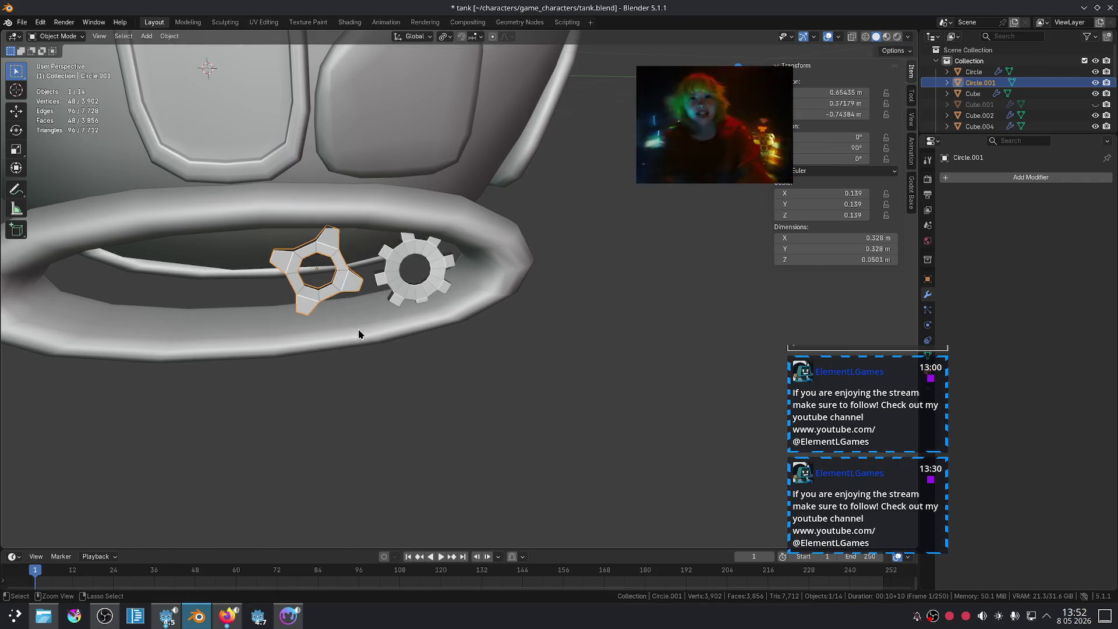
# - Switch to Right Orthographic view, zoom in on both gears, and reselect the spiky gear
pyautogui.click(520, 387)
pyautogui.press('KP_3')
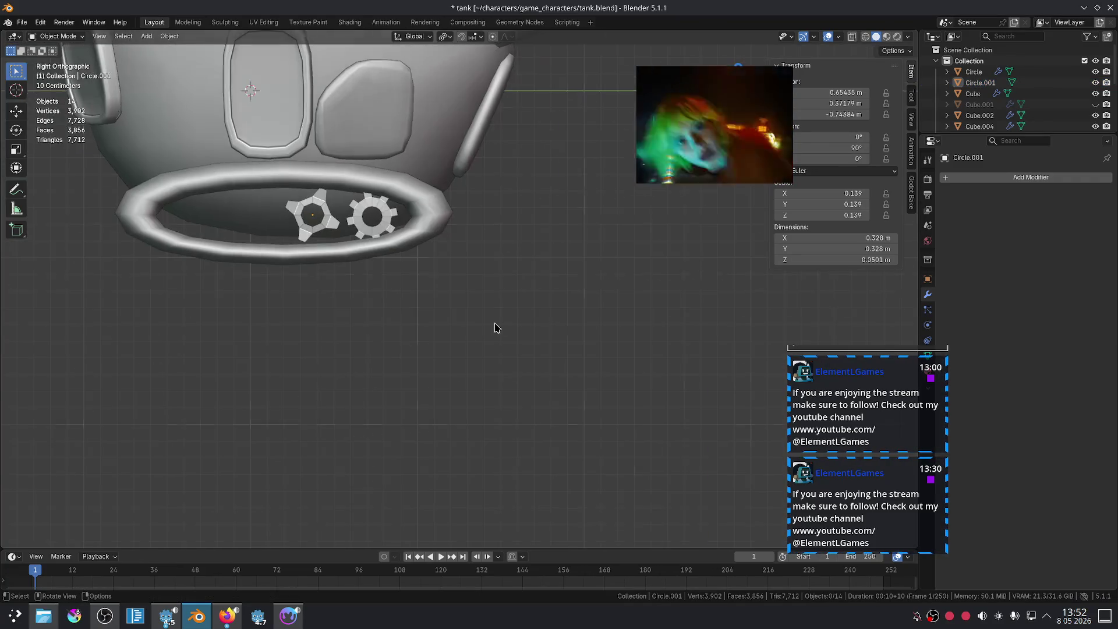
pyautogui.scroll(4, 496, 328)
pyautogui.keyDown('shift'); pyautogui.moveTo(354, 305); pyautogui.dragTo(486, 347, button='middle'); pyautogui.keyUp('shift')
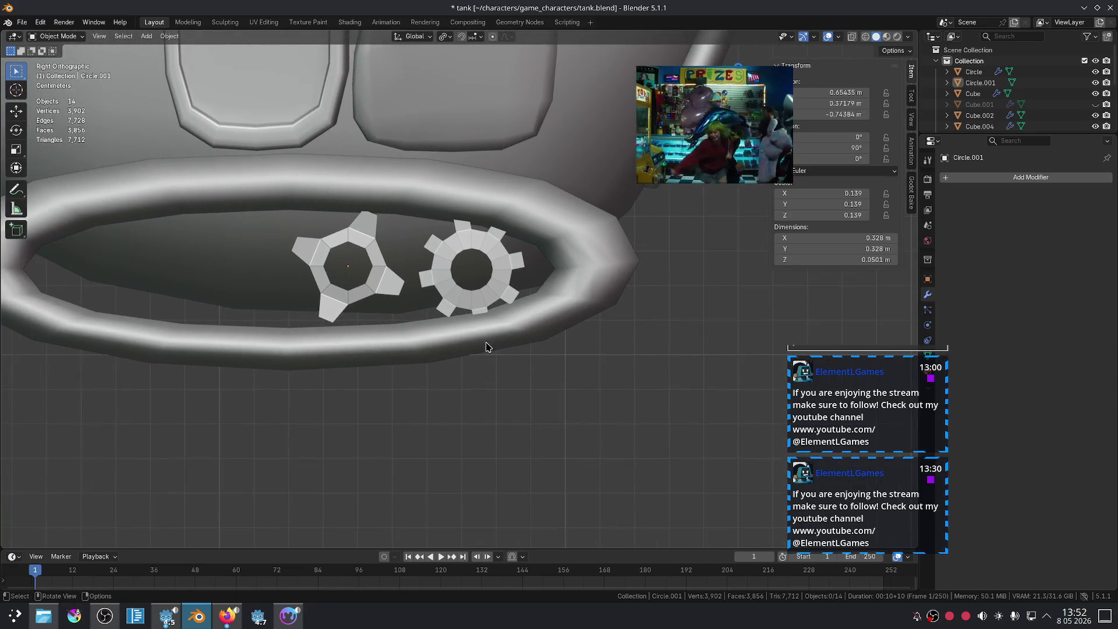
pyautogui.click(372, 278)
# - Add a Mirror modifier to the spiky gear with Cube as the mirror object
pyautogui.click(955, 177)
pyautogui.write('mir')
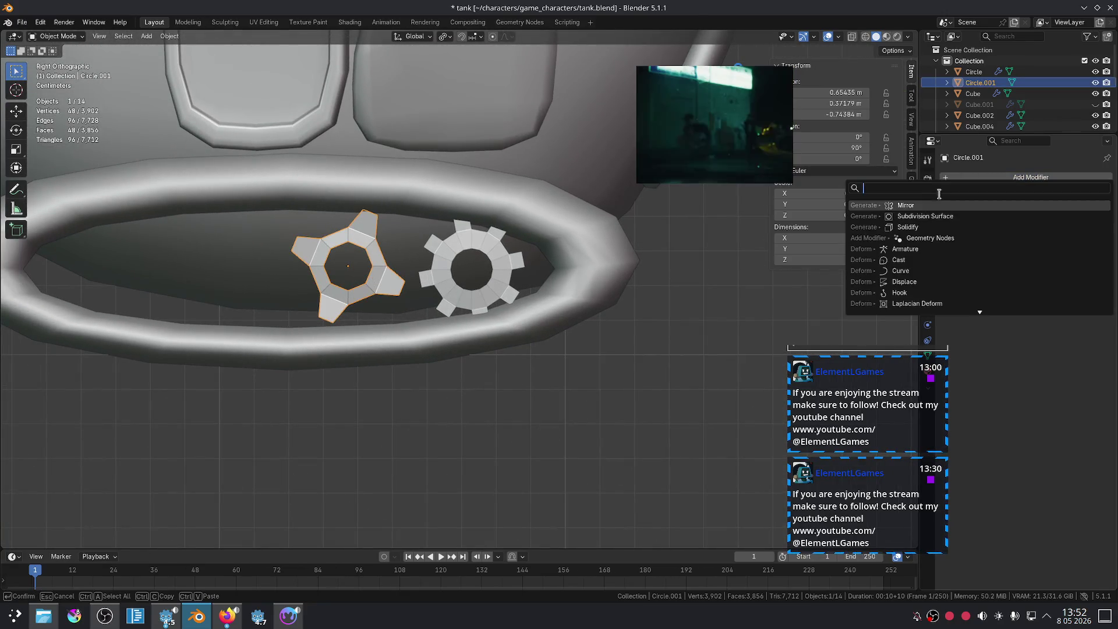
pyautogui.click(1040, 255)
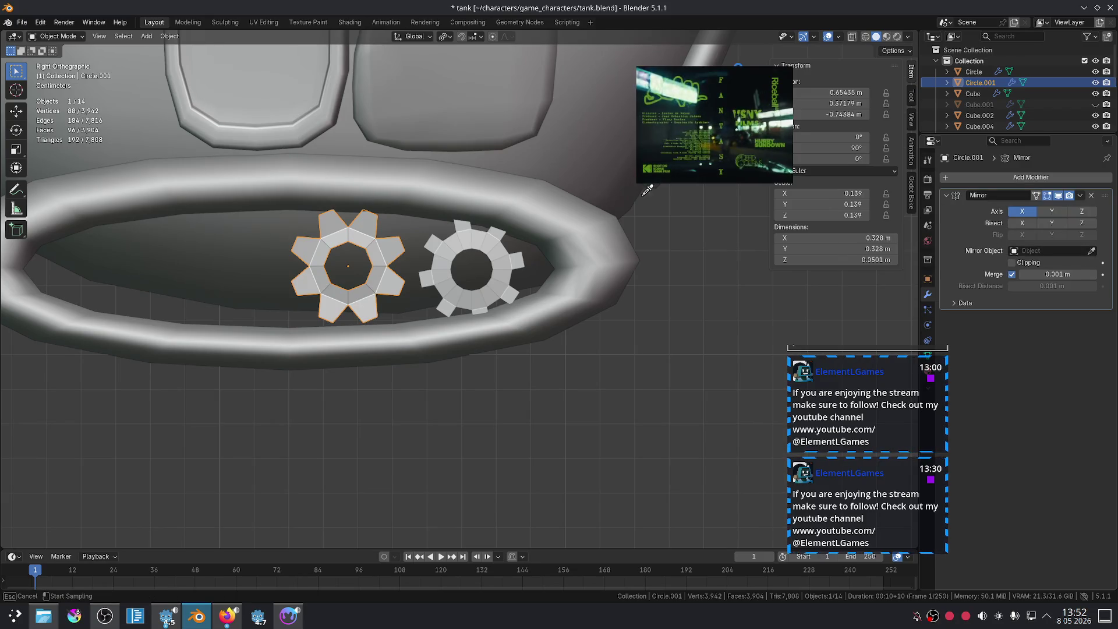
pyautogui.click(597, 154)
# - Hide the original toothed cog and slide the mirrored gear along Y
pyautogui.scroll(2, 464, 275)
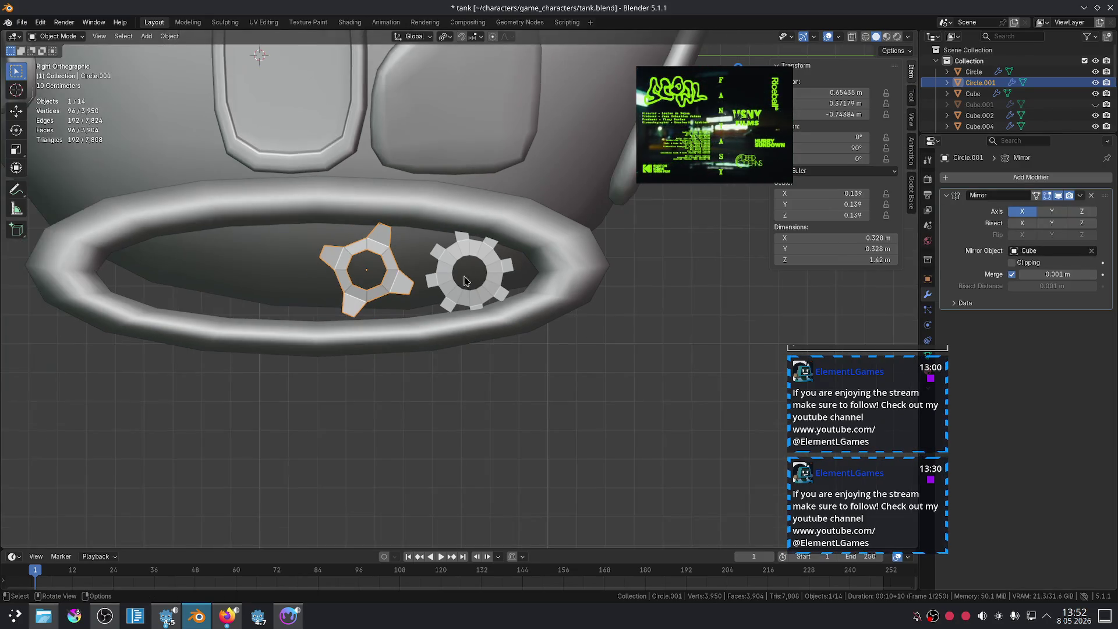
pyautogui.click(453, 285)
pyautogui.press('h')
pyautogui.click(377, 282)
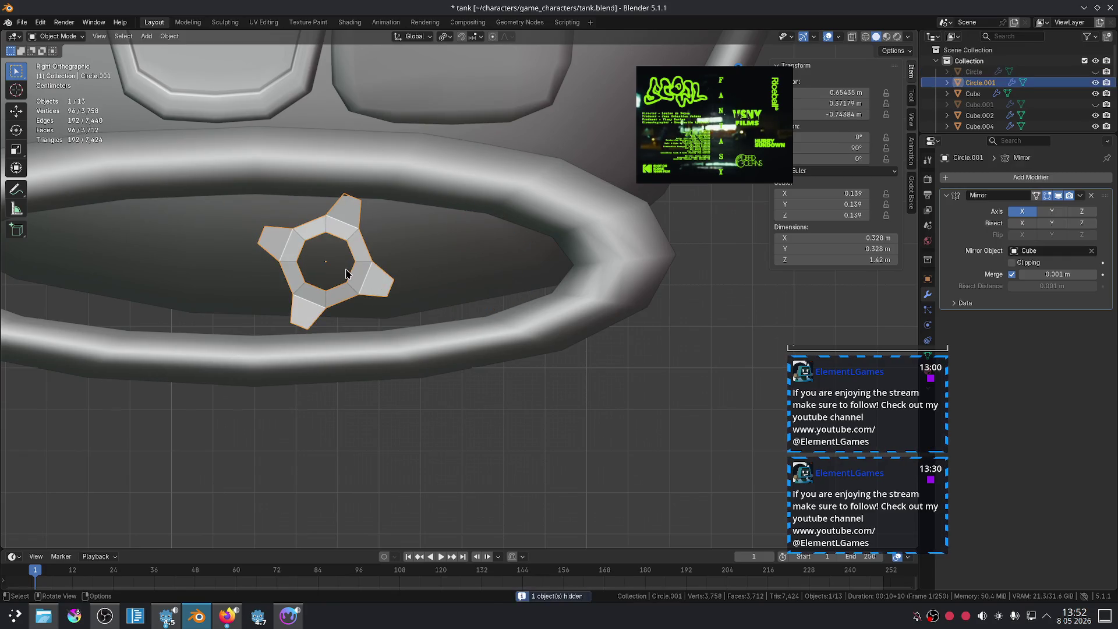
pyautogui.press('g')
pyautogui.press('y')
pyautogui.click(491, 282)
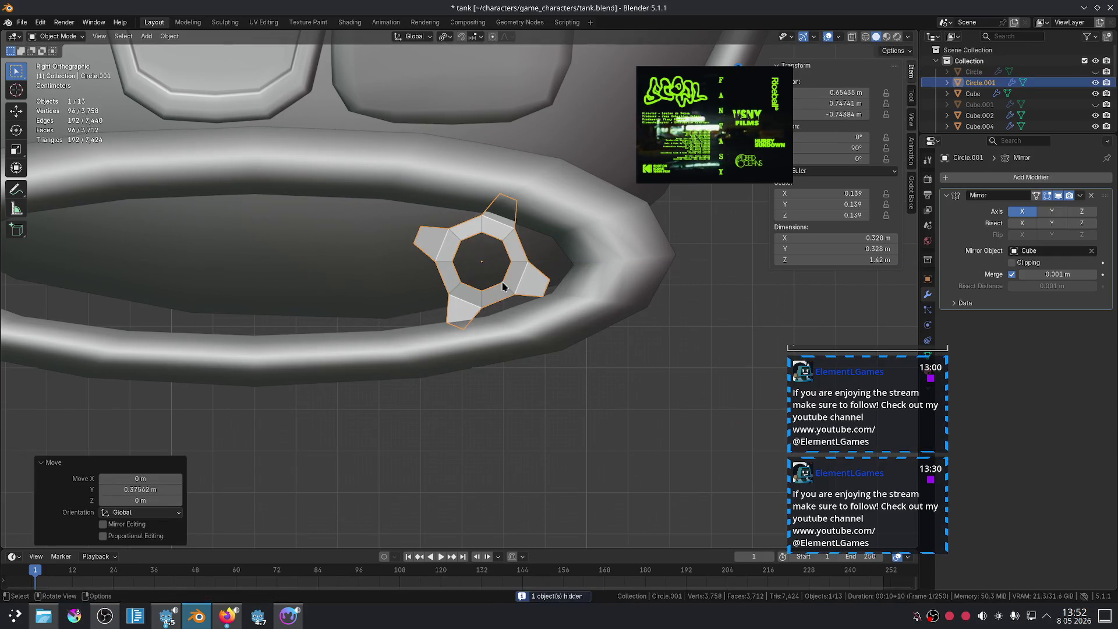
# - Duplicate the gear as Circle.002 and start sliding the copy along Y
pyautogui.hotkey('shift', 'd')
pyautogui.press('z')
pyautogui.press('y')
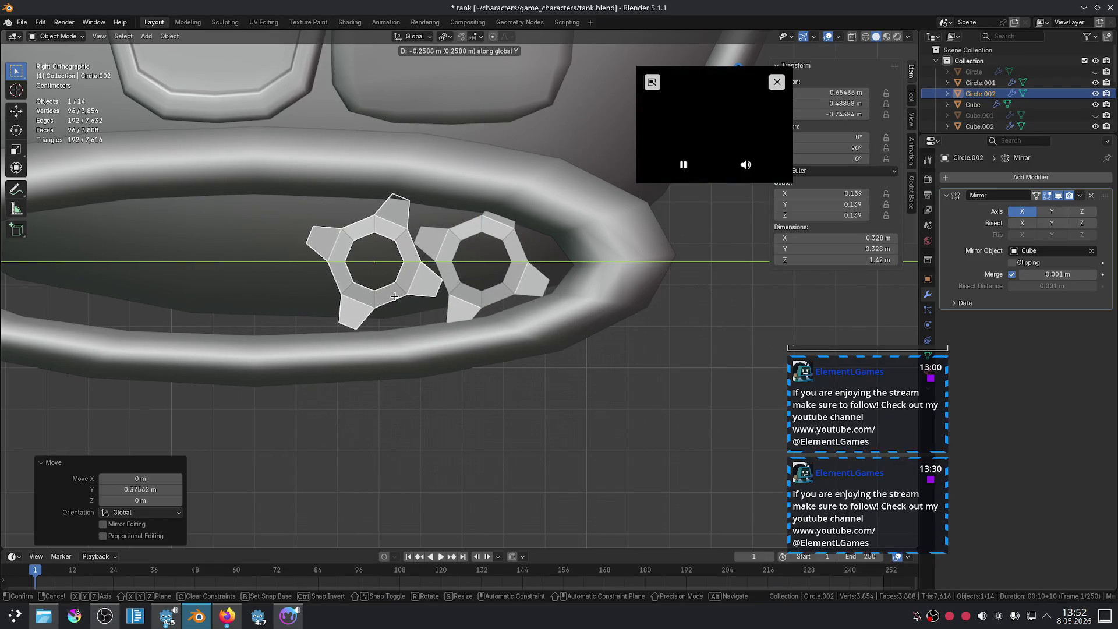
# - Place the copied gear, then duplicate both gears further along the tread on Y
pyautogui.click(393, 297)
pyautogui.keyDown('shift'); pyautogui.click(513, 262); pyautogui.keyUp('shift')
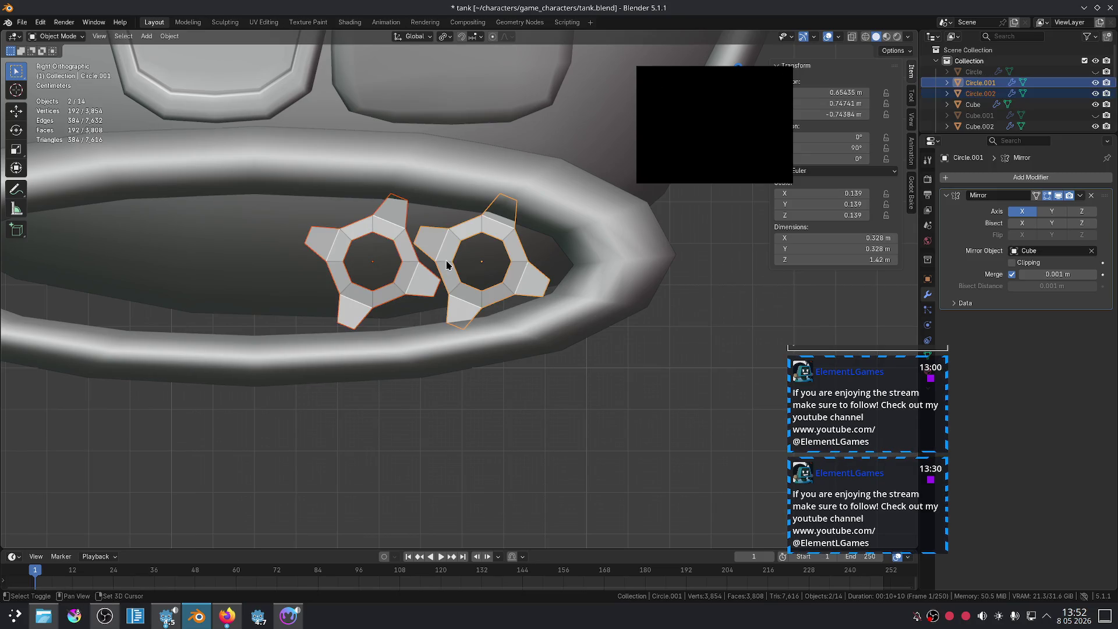
pyautogui.scroll(-3, 517, 256)
pyautogui.hotkey('shift', 'd')
pyautogui.press('x')
pyautogui.press('y')
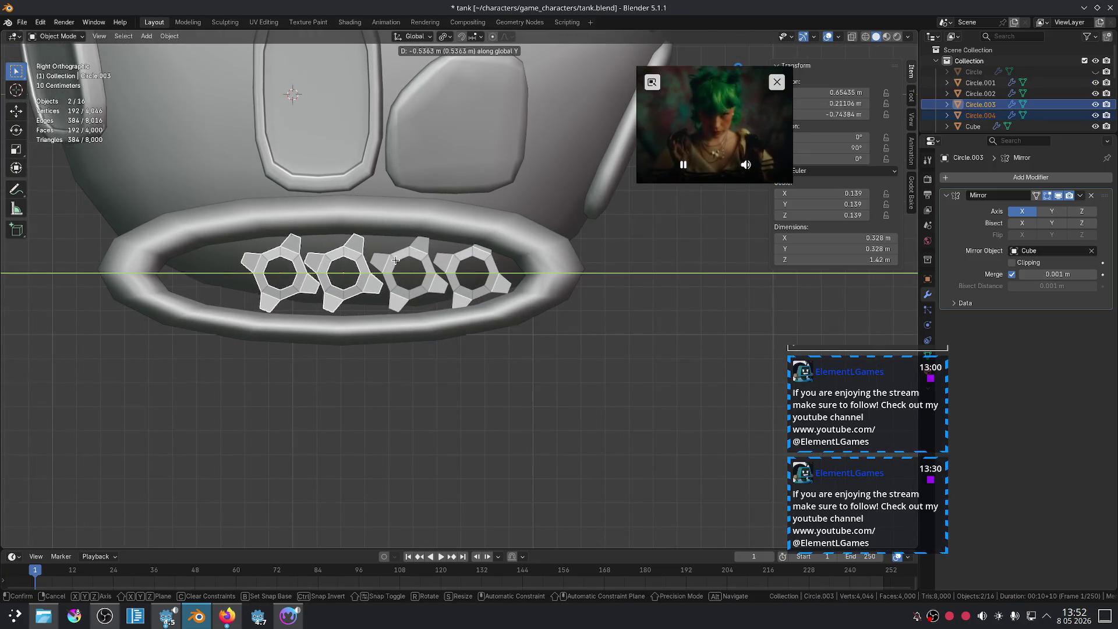
pyautogui.click(400, 261)
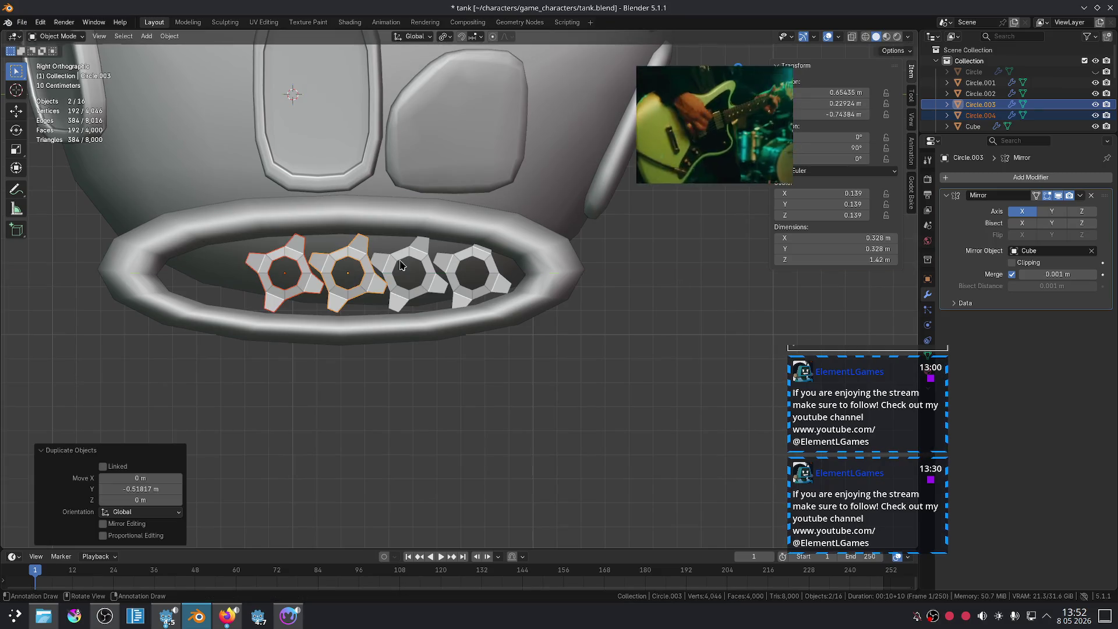
# - Duplicate the leftmost gear along Y as the fifth gear, then deselect and orbit out
pyautogui.click(313, 276)
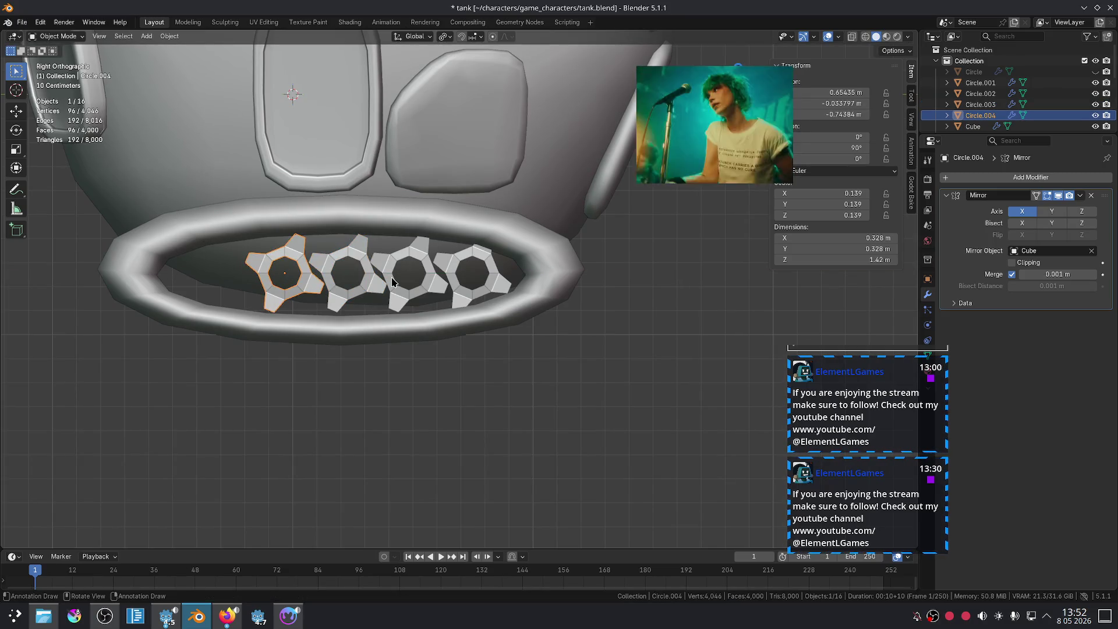
pyautogui.hotkey('shift', 'd')
pyautogui.press('y')
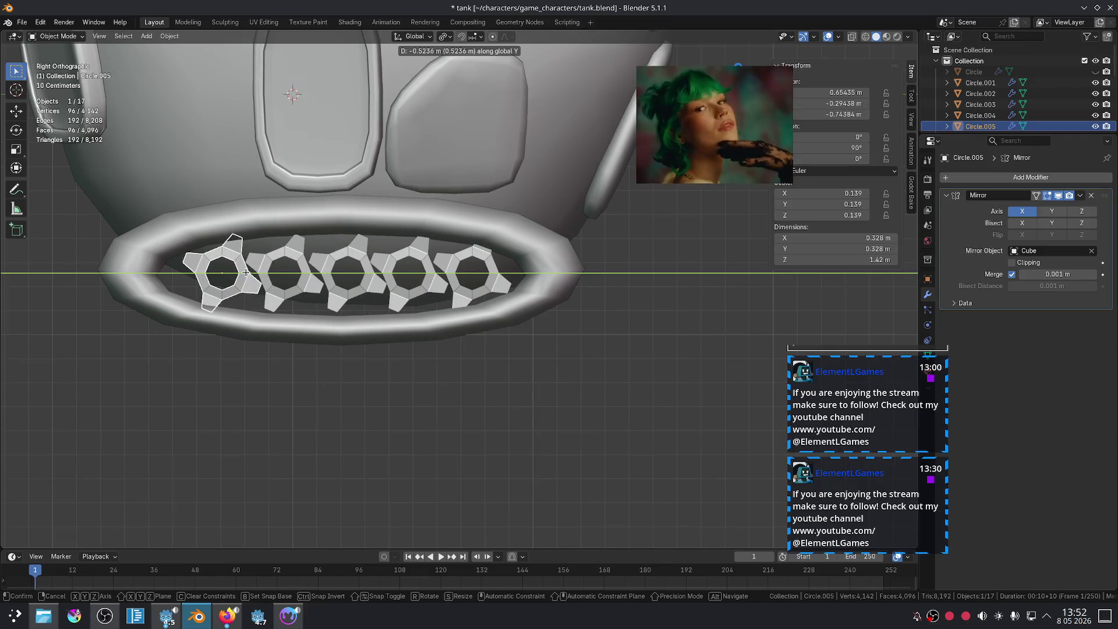
pyautogui.click(246, 272)
pyautogui.click(512, 411)
pyautogui.moveTo(507, 407)
pyautogui.mouseDown(button='middle')
pyautogui.moveTo(629, 396)
pyautogui.moveTo(560, 404)
pyautogui.mouseUp(button='middle')
# - In Edit Mode on the tread loop Cube.005, select the face loops at both ends
pyautogui.scroll(3, 560, 404)
pyautogui.click(585, 312)
pyautogui.press('Tab')
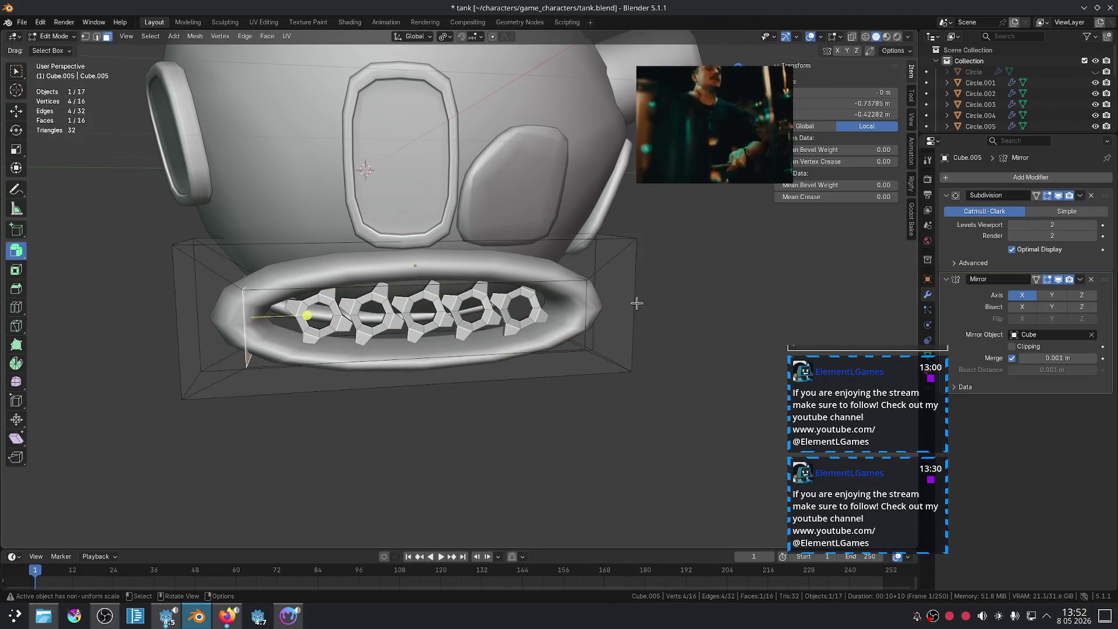
pyautogui.keyDown('alt'); pyautogui.click(646, 300); pyautogui.keyUp('alt')
pyautogui.click(652, 303)
pyautogui.keyDown('alt'); pyautogui.click(607, 310); pyautogui.keyUp('alt')
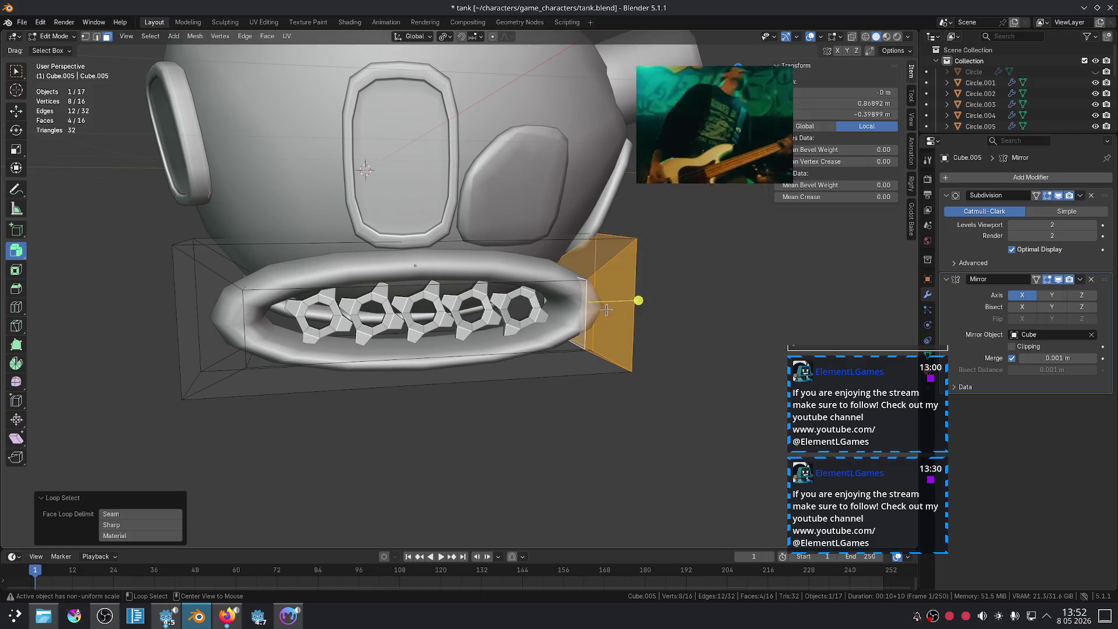
pyautogui.keyDown('alt'); pyautogui.keyDown('shift'); pyautogui.click(245, 328); pyautogui.keyUp('shift'); pyautogui.keyUp('alt')
# - Try scaling the end loops along Y and uniformly, then undo the attempt
pyautogui.press('s')
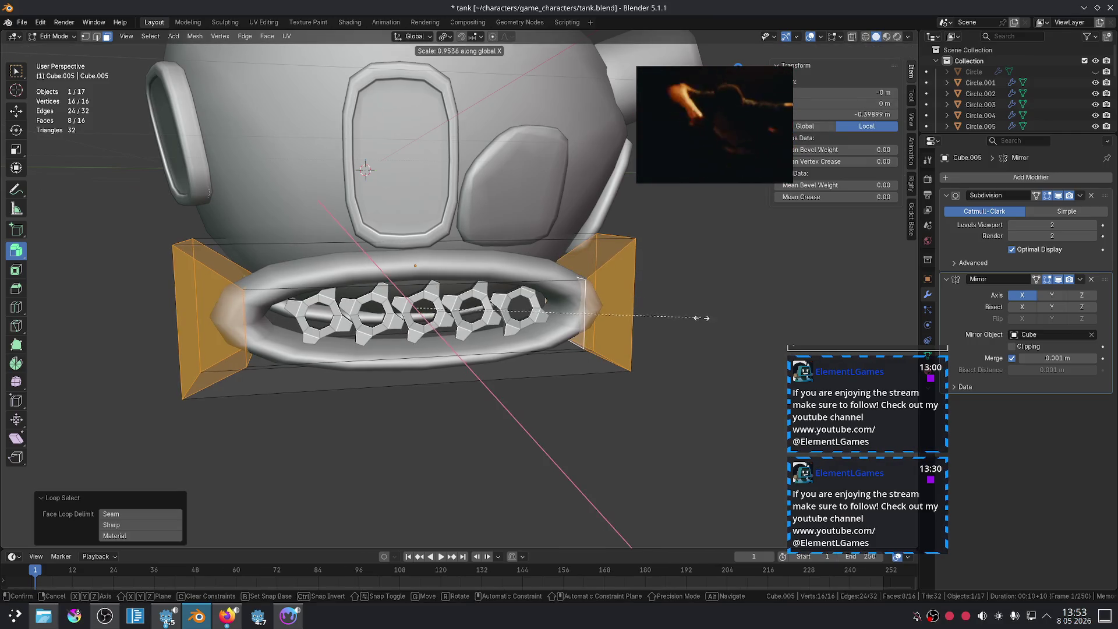
pyautogui.press('y')
pyautogui.click(655, 320)
pyautogui.press('s')
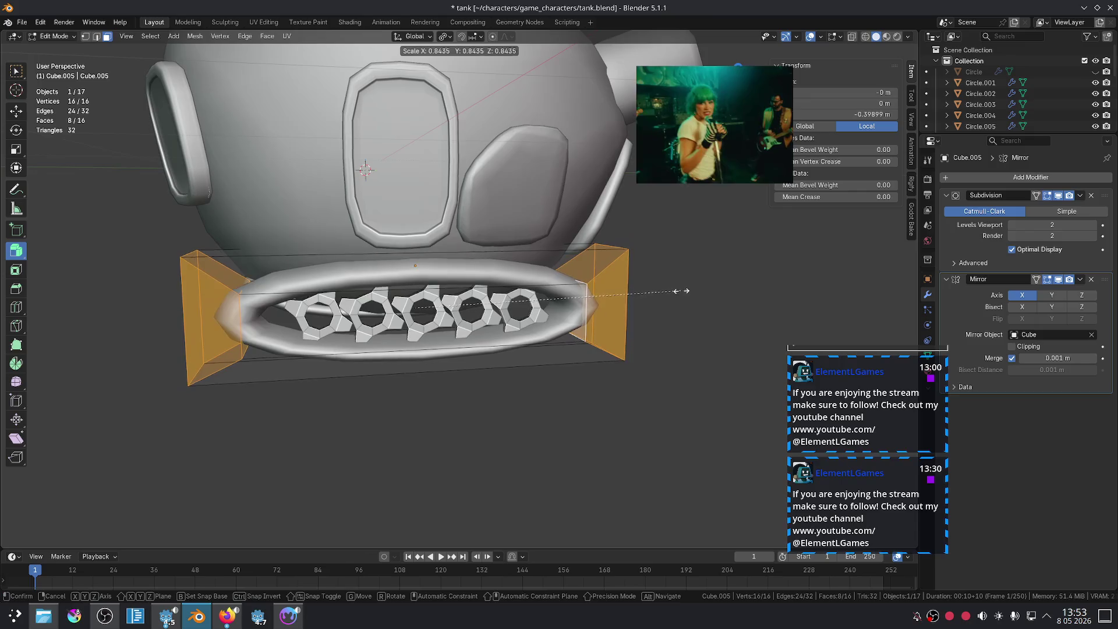
pyautogui.click(678, 289)
pyautogui.hotkey('ctrl', 'z')
# - Set the pivot to Individual Origins and scale both end loops inward along Y
pyautogui.click(442, 37)
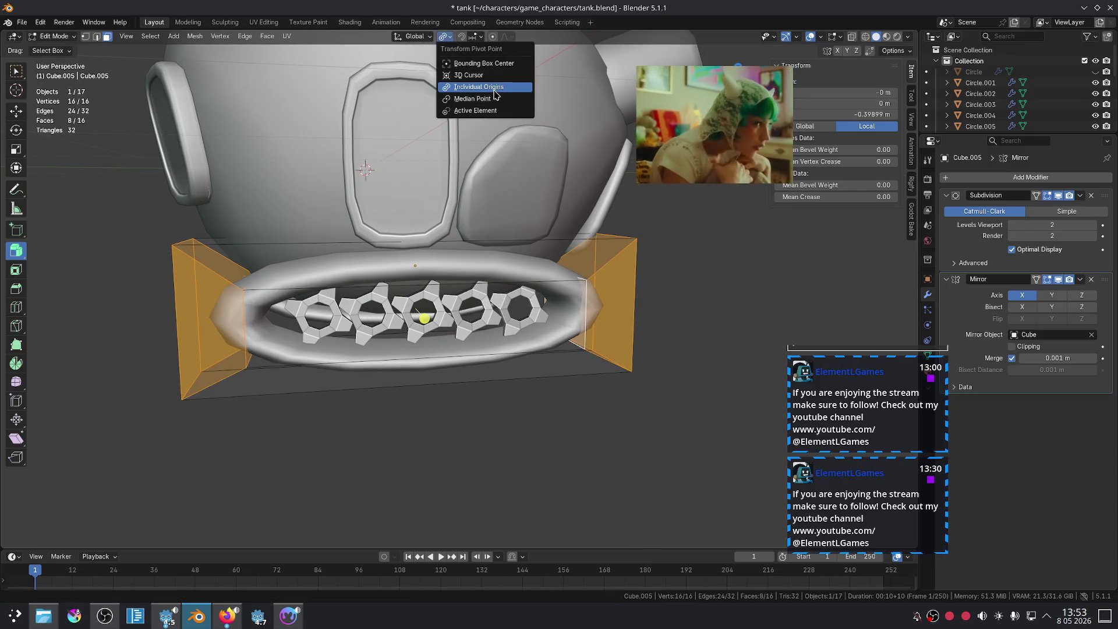
pyautogui.press('s')
pyautogui.press('x')
pyautogui.press('y')
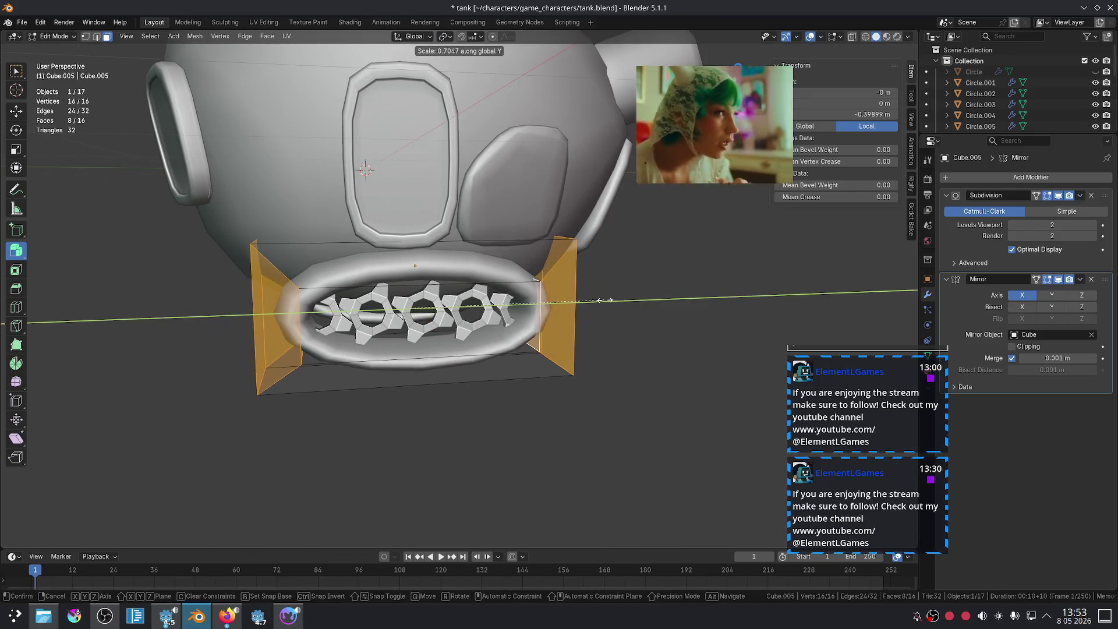
pyautogui.click(654, 304)
pyautogui.click(710, 342)
pyautogui.scroll(-3, 655, 363)
pyautogui.moveTo(711, 342)
pyautogui.mouseDown(button='middle')
pyautogui.moveTo(654, 363)
pyautogui.moveTo(741, 370)
pyautogui.moveTo(669, 392)
pyautogui.moveTo(630, 329)
pyautogui.mouseUp(button='middle')
pyautogui.scroll(1, 630, 329)
pyautogui.scroll(2, 630, 329)
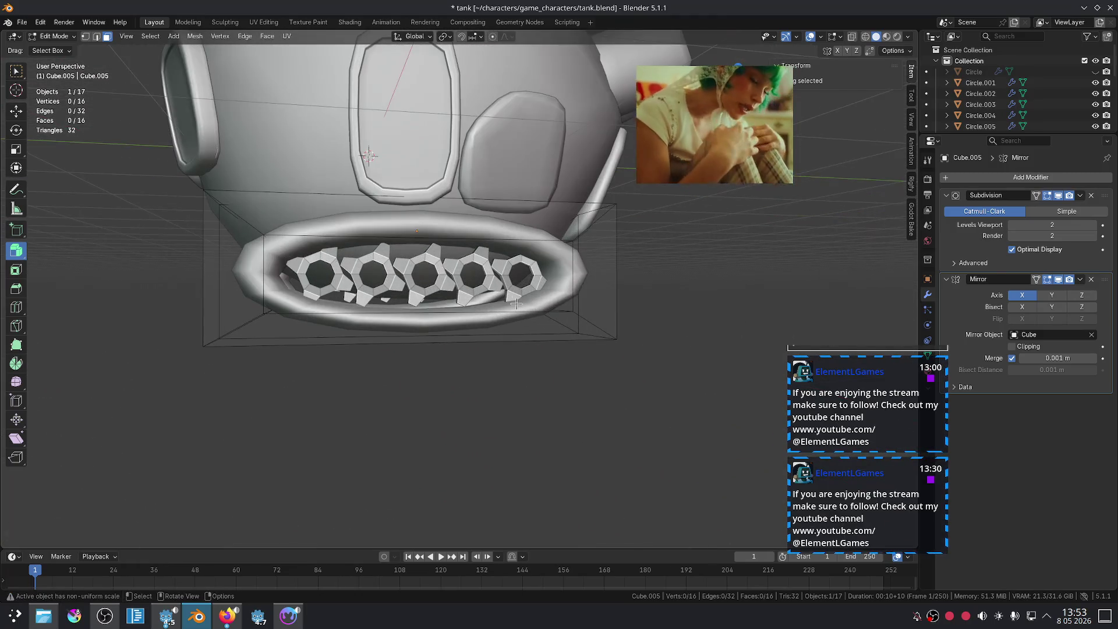
# - Return to Object Mode and select the extra leftmost gear and other gears, cancelling an accidental move
pyautogui.press('Tab')
pyautogui.click(312, 263)
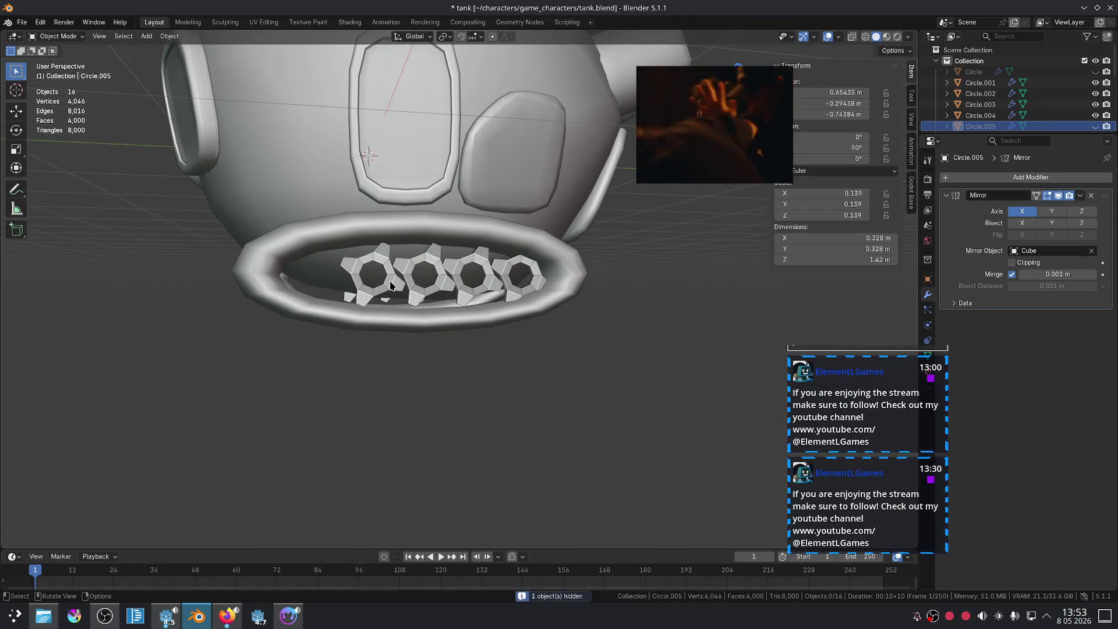
pyautogui.click(390, 285)
pyautogui.keyDown('shift'); pyautogui.click(424, 273); pyautogui.keyUp('shift')
pyautogui.keyDown('shift'); pyautogui.click(474, 279); pyautogui.keyUp('shift')
pyautogui.press('g')
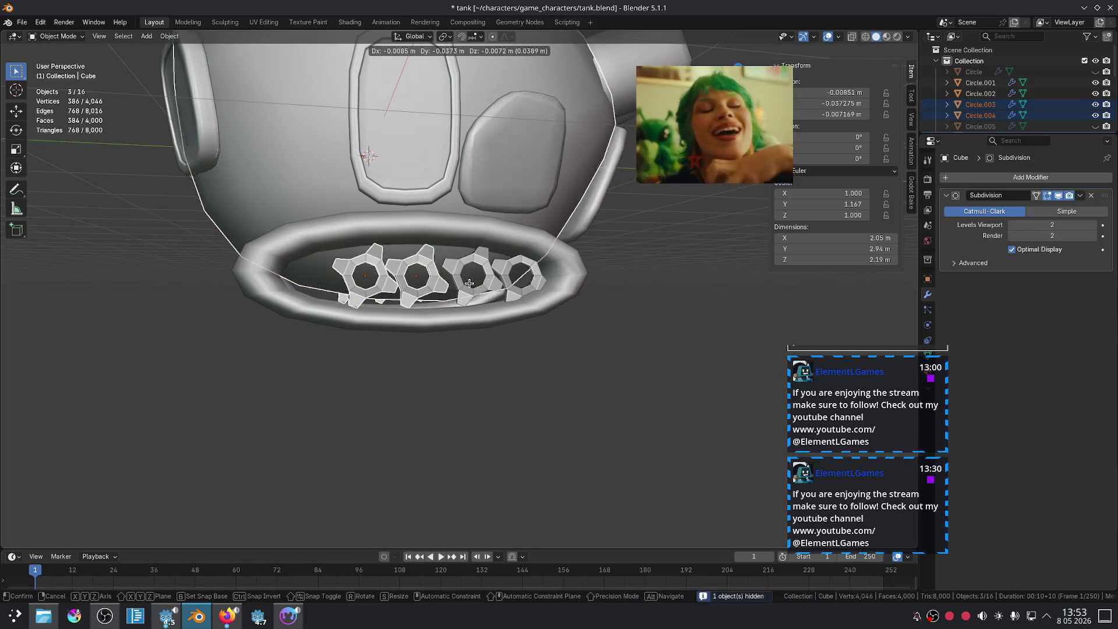
pyautogui.rightClick(469, 283)
# - Slide three gears along X to even out their spacing along the tread
pyautogui.click(433, 289)
pyautogui.keyDown('shift'); pyautogui.click(428, 280); pyautogui.keyUp('shift')
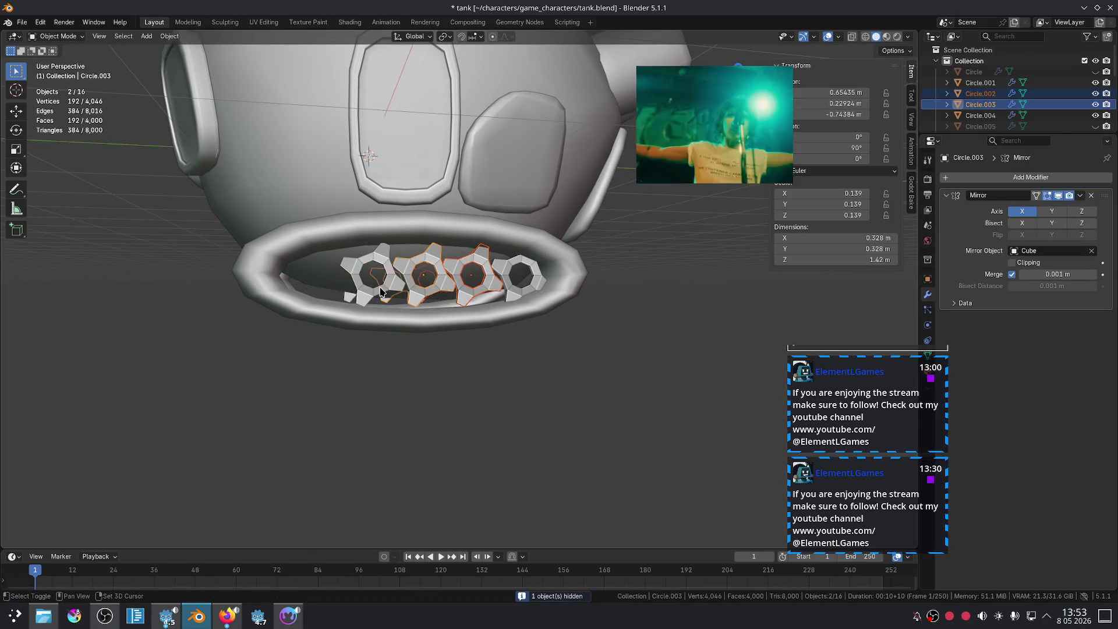
pyautogui.keyDown('shift'); pyautogui.click(358, 288); pyautogui.keyUp('shift')
pyautogui.press('g')
pyautogui.press('x')
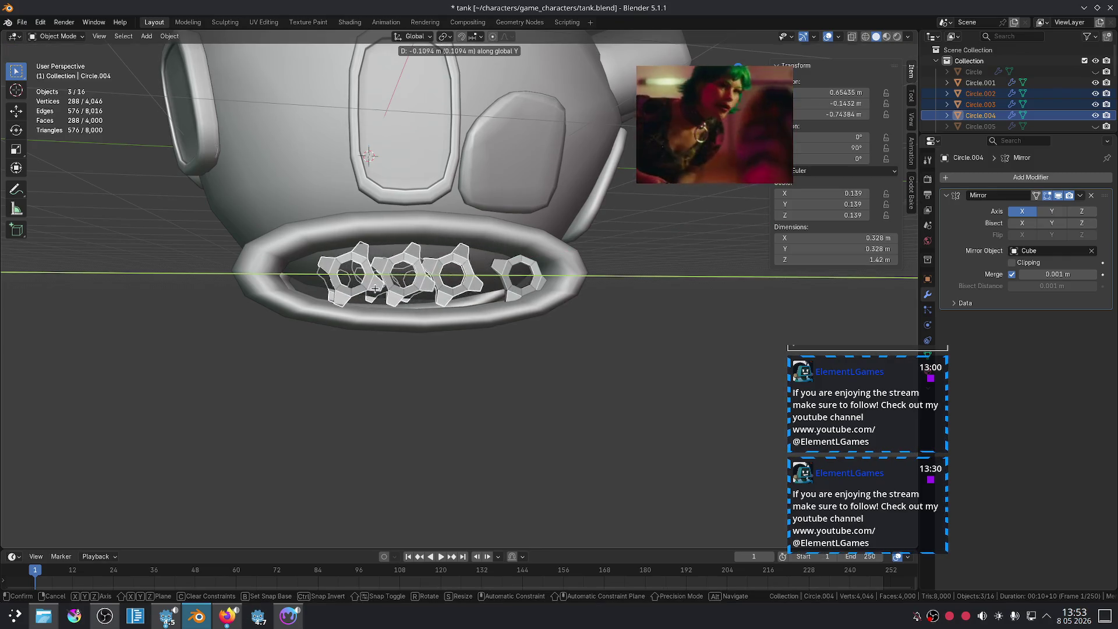
pyautogui.click(443, 299)
# - Move the rightmost gear along Y into line with the others, then clear the selection
pyautogui.click(506, 282)
pyautogui.press('g')
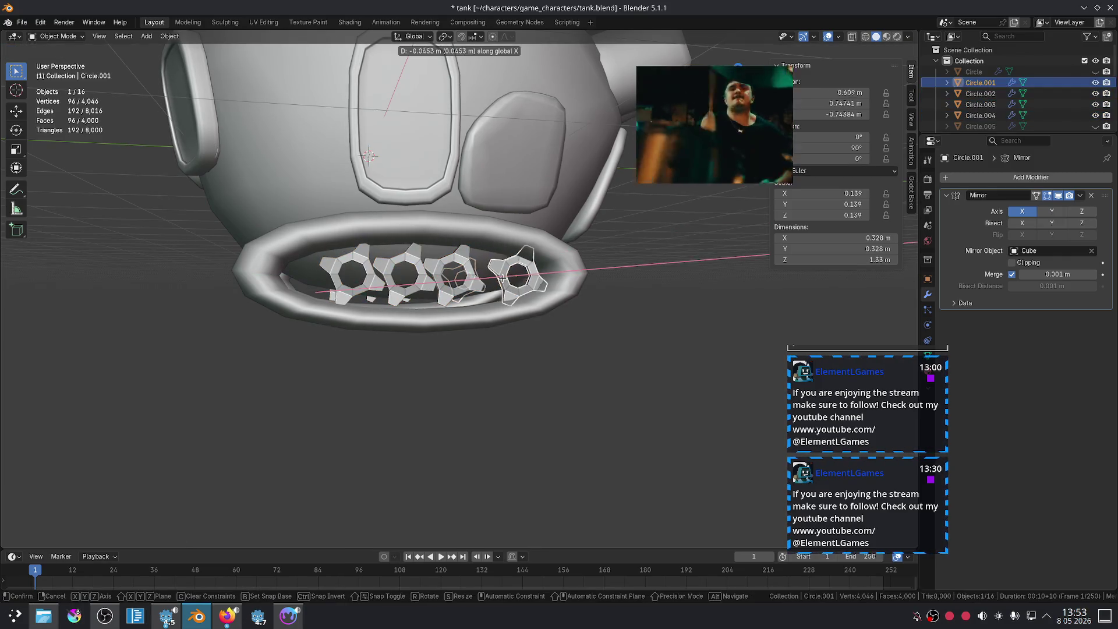
pyautogui.press('y')
pyautogui.click(487, 282)
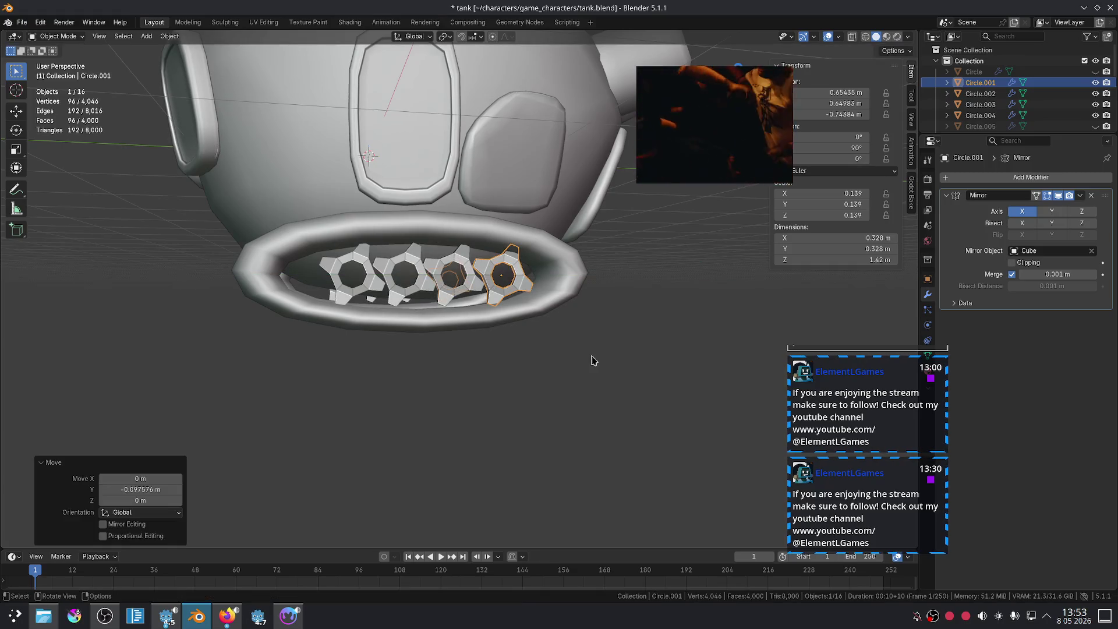
pyautogui.click(591, 357)
# - Orbit and zoom to check the gear row on the tank, including from below
pyautogui.scroll(-3, 538, 361)
pyautogui.moveTo(492, 404); pyautogui.dragTo(514, 343, button='middle')
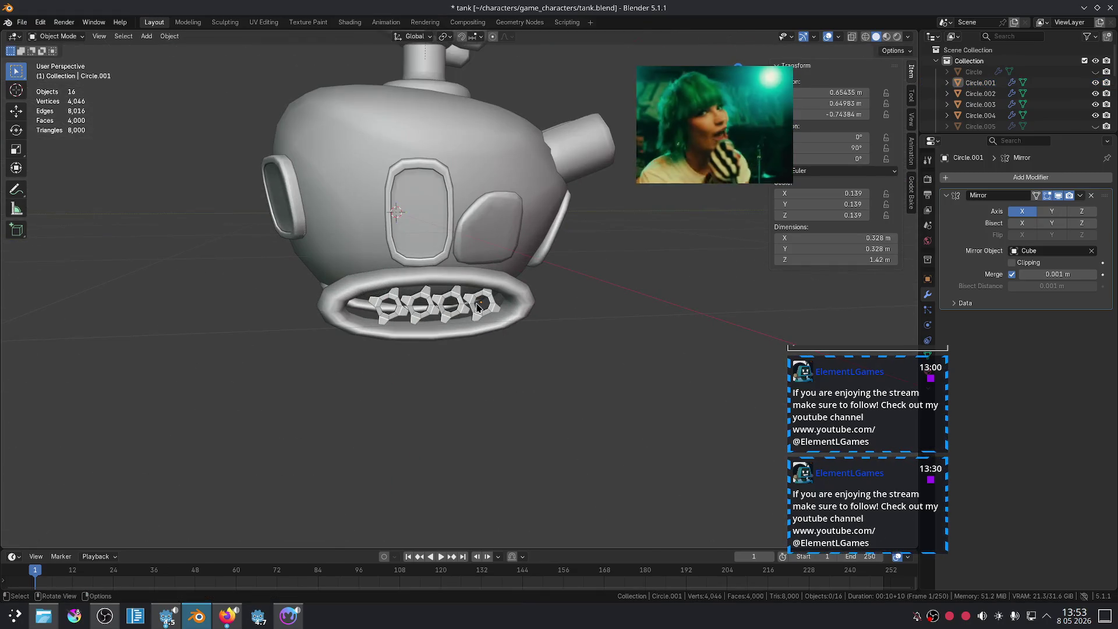
pyautogui.scroll(5, 582, 347)
pyautogui.moveTo(582, 347)
pyautogui.mouseDown(button='middle')
pyautogui.moveTo(606, 325)
pyautogui.moveTo(548, 342)
pyautogui.mouseUp(button='middle')
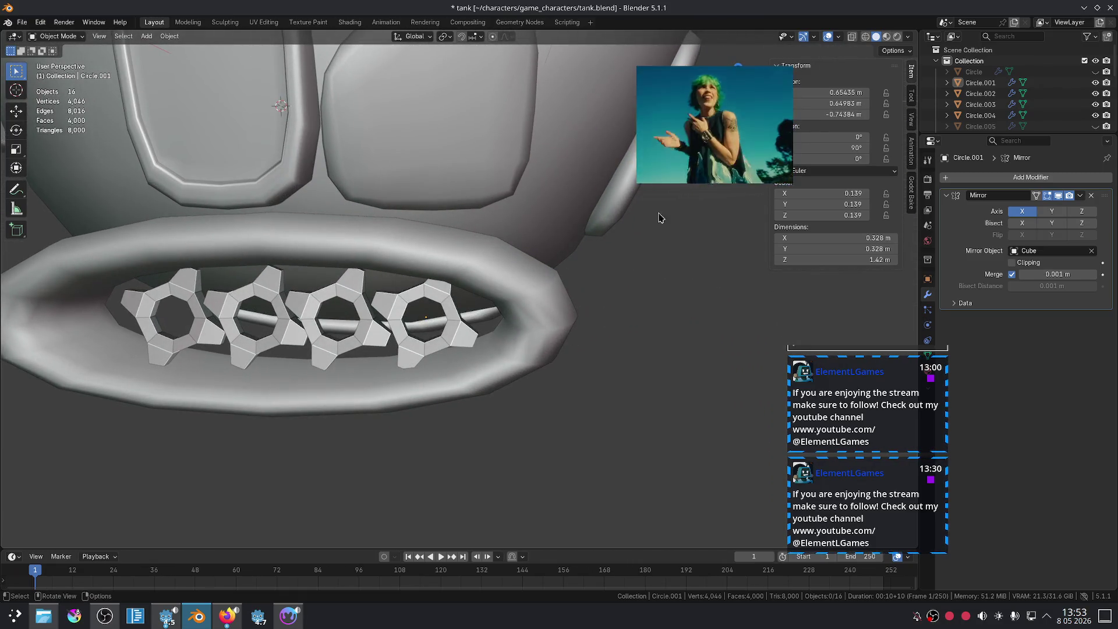